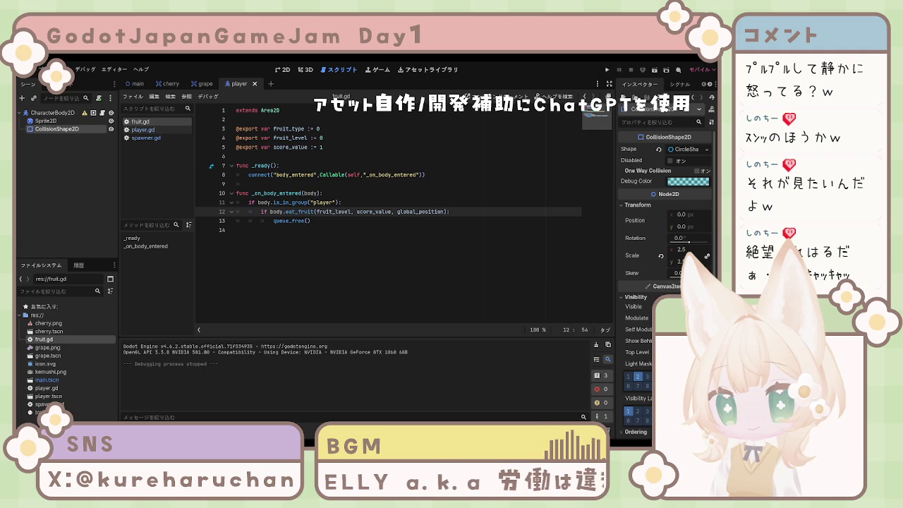
Review fruit.gd, spawner.gd and player.gd around line 27, ending back on spawner.gd.
left_click(283, 231)
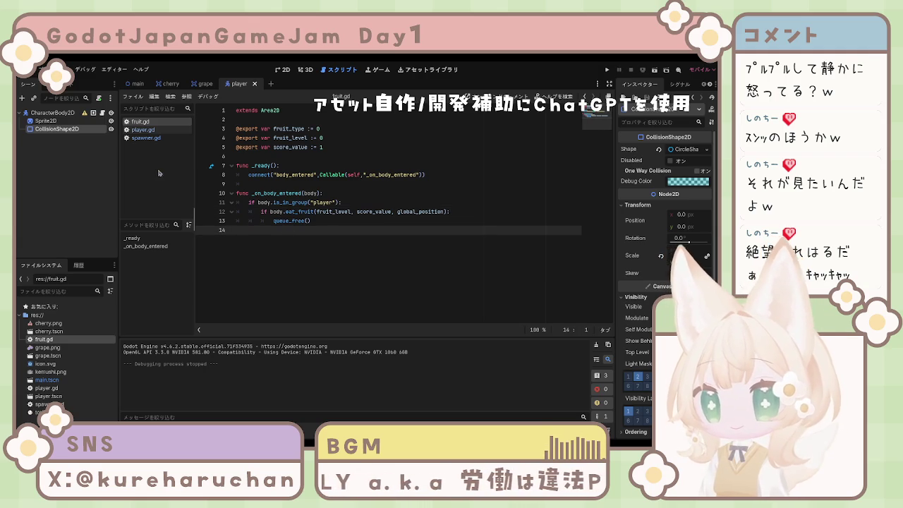
left_click(153, 139)
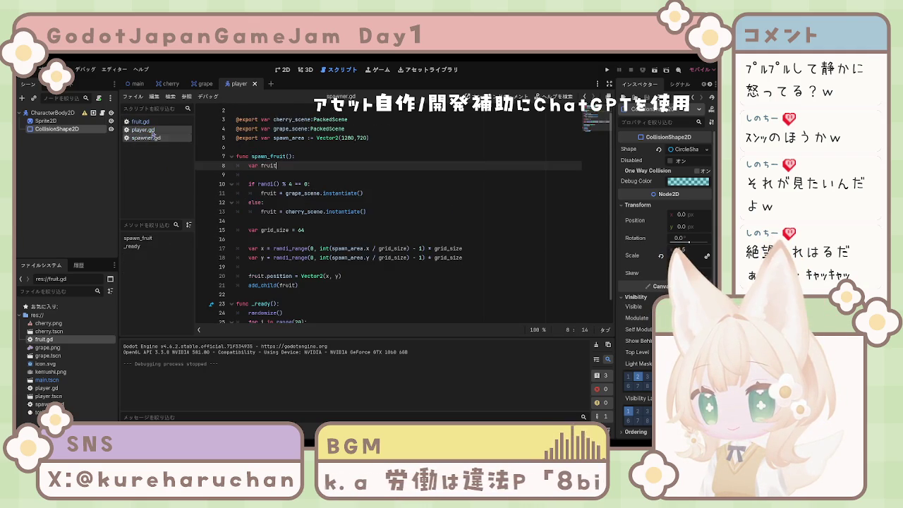
left_click(143, 129)
left_click(141, 122)
left_click(153, 138)
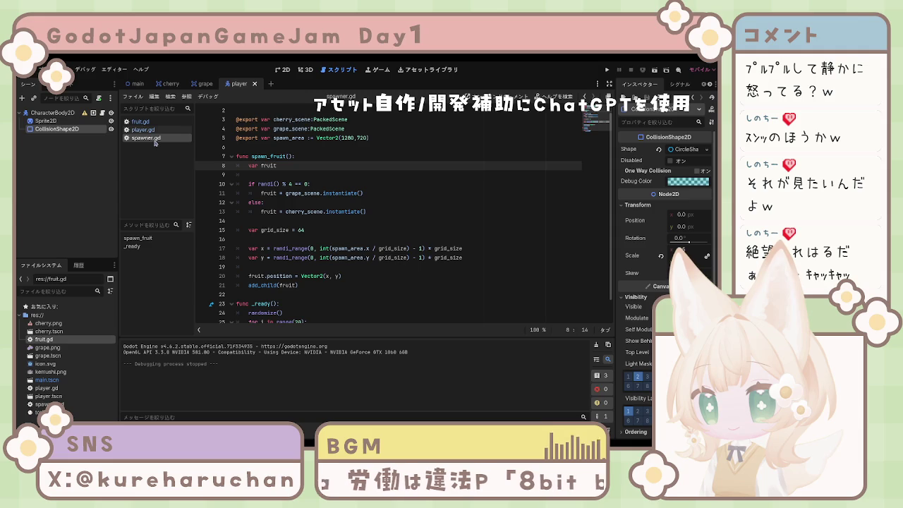
left_click(155, 132)
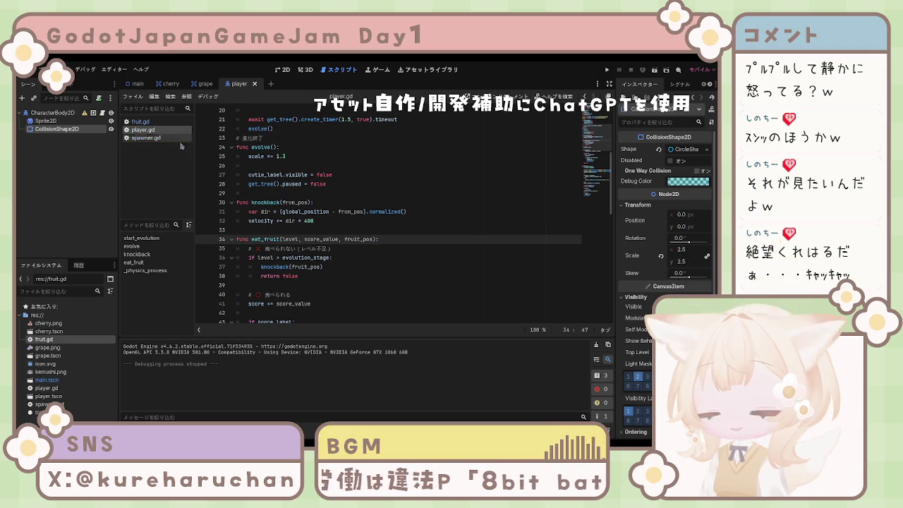
left_click(333, 174)
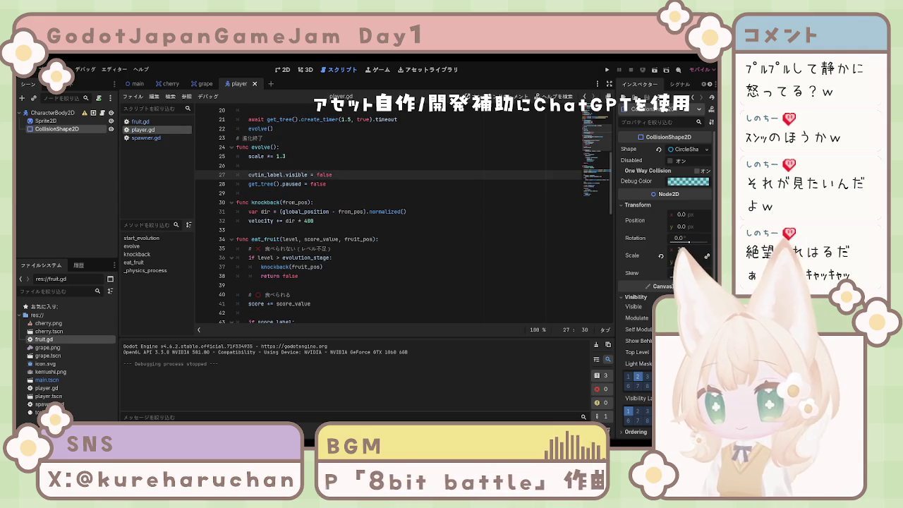
left_click(146, 137)
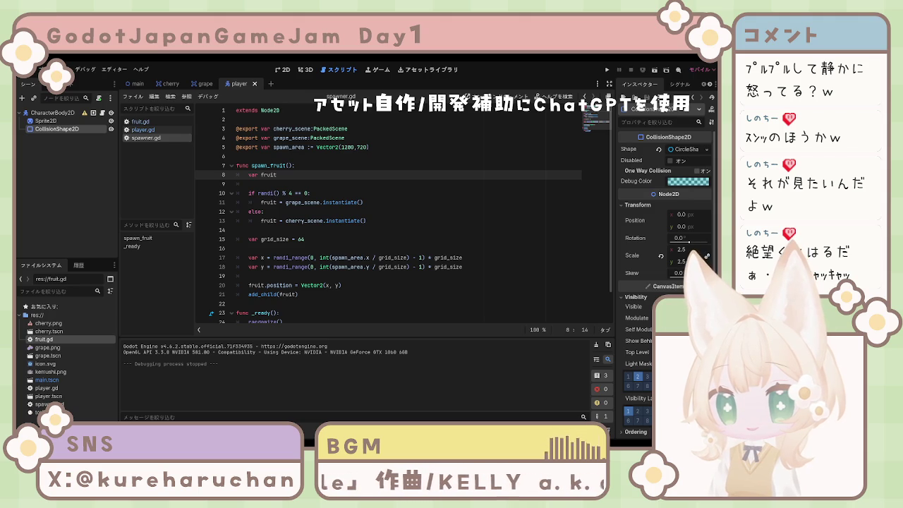
left_click(421, 146)
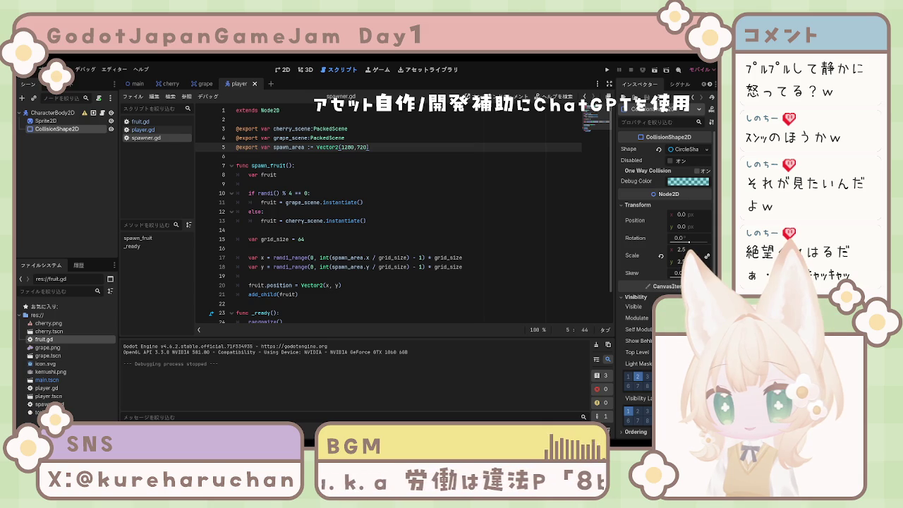
key("ctrl+v")
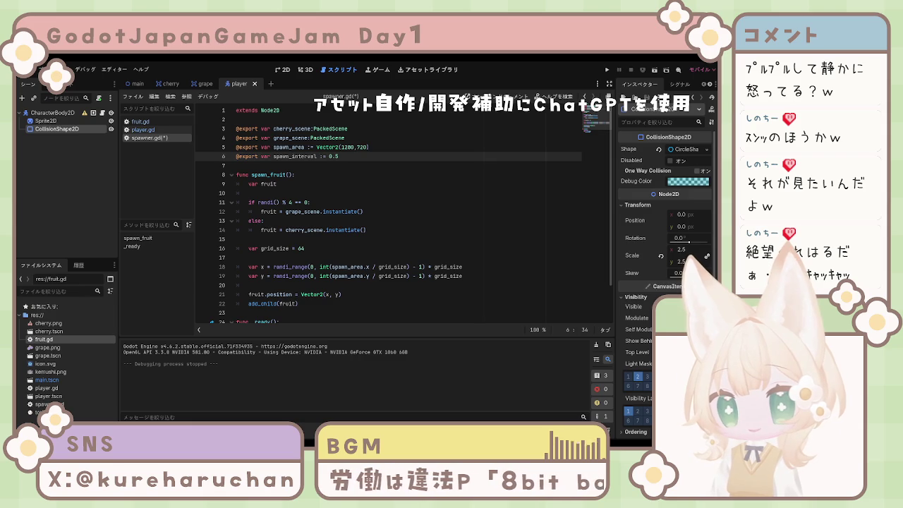
scroll(388, 212, "down", 2)
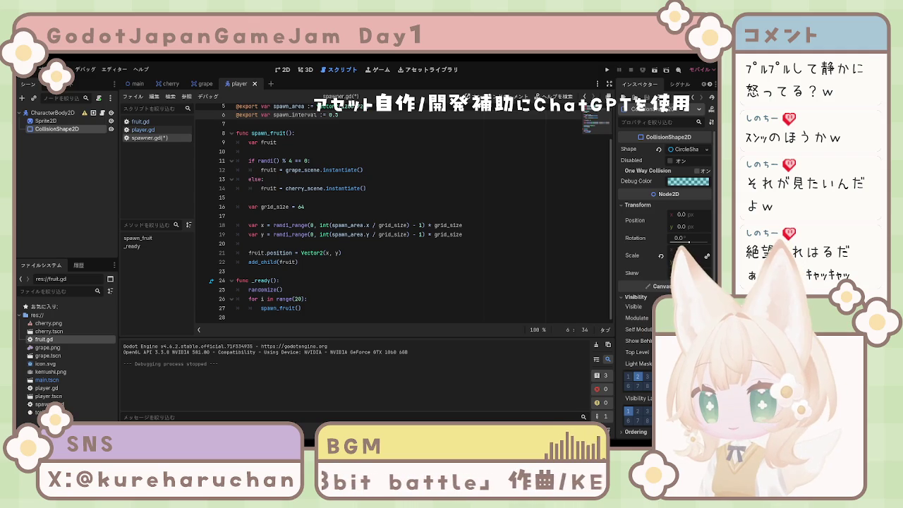
scroll(402, 211, "up", 1)
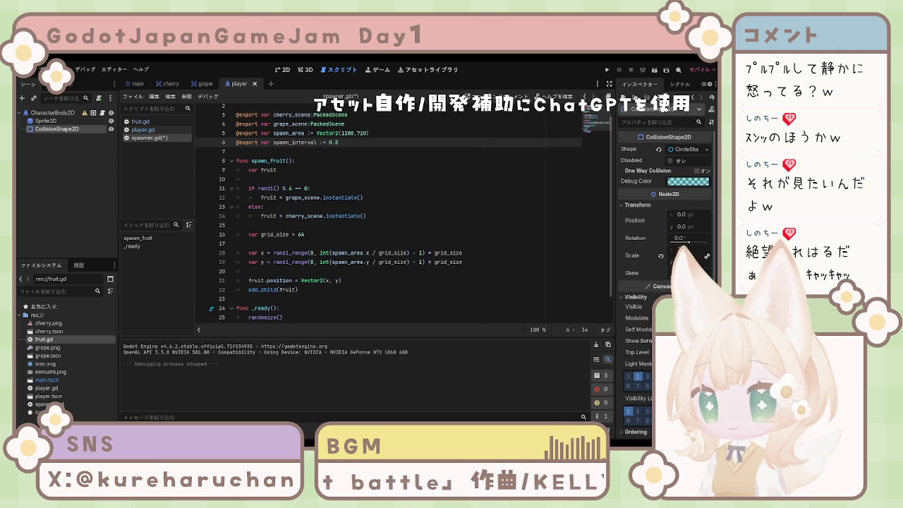
scroll(402, 212, "down", 1)
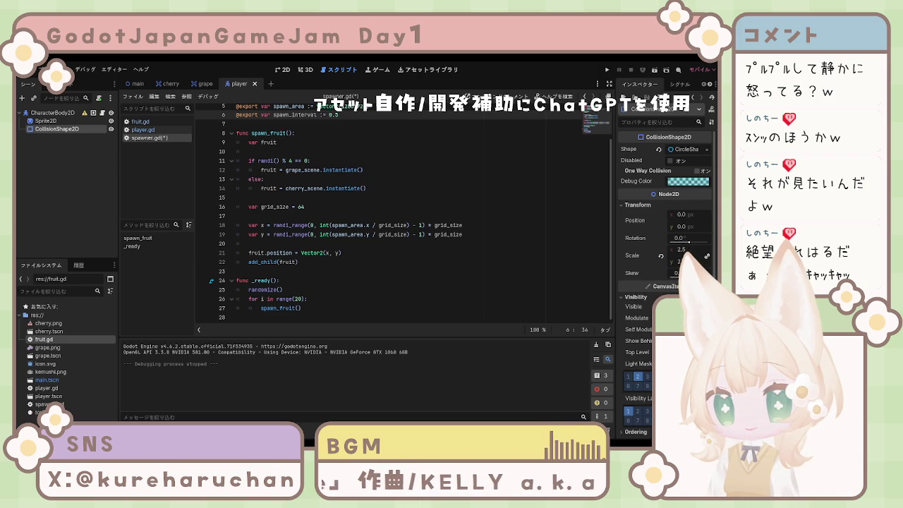
Replace the _ready function with a spawn_loop that spawns fruit each interval, and run the game.
left_click_drag(236, 280, 304, 308)
left_click(236, 280)
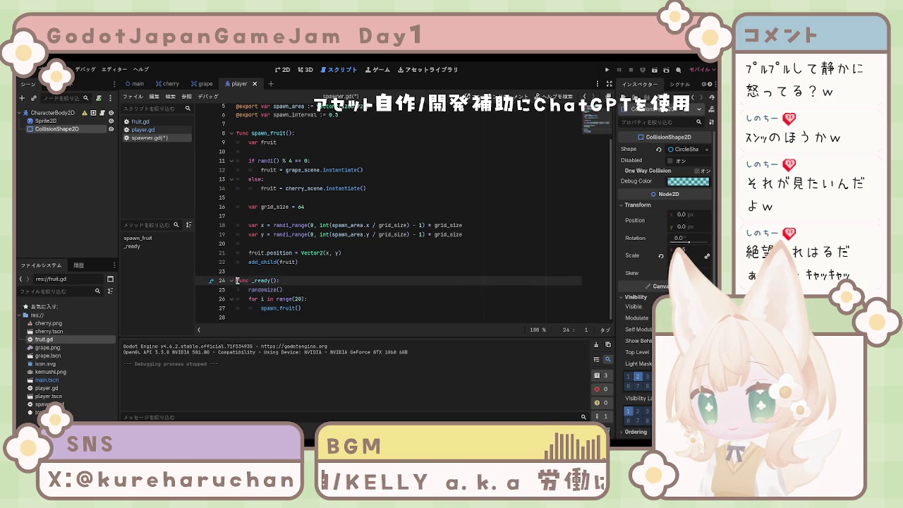
left_click_drag(237, 281, 302, 308)
type("func _ready(): \trandomize() \tspawn_loop()  func spawn_loop(): \twhile true: \t\tspawn_fruit() \t\tawait get_tree().create_timer(spawn_interval).timeout")
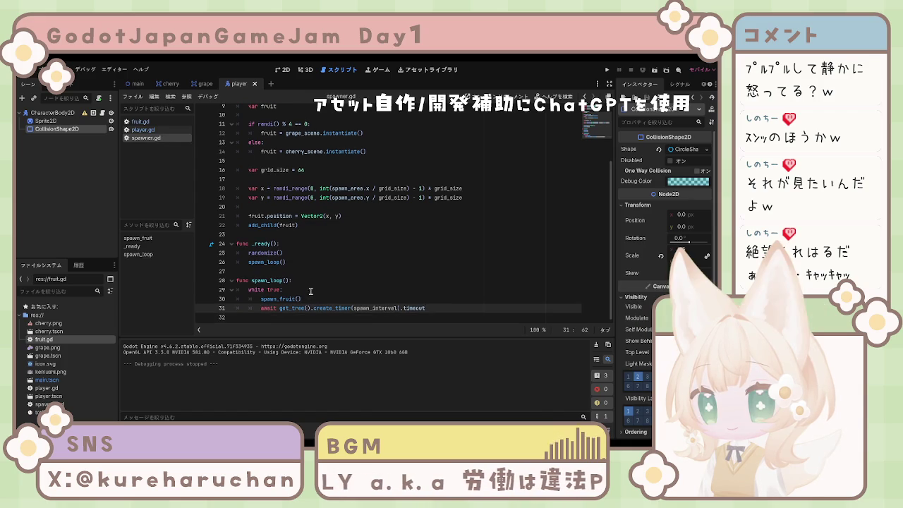
left_click(608, 70)
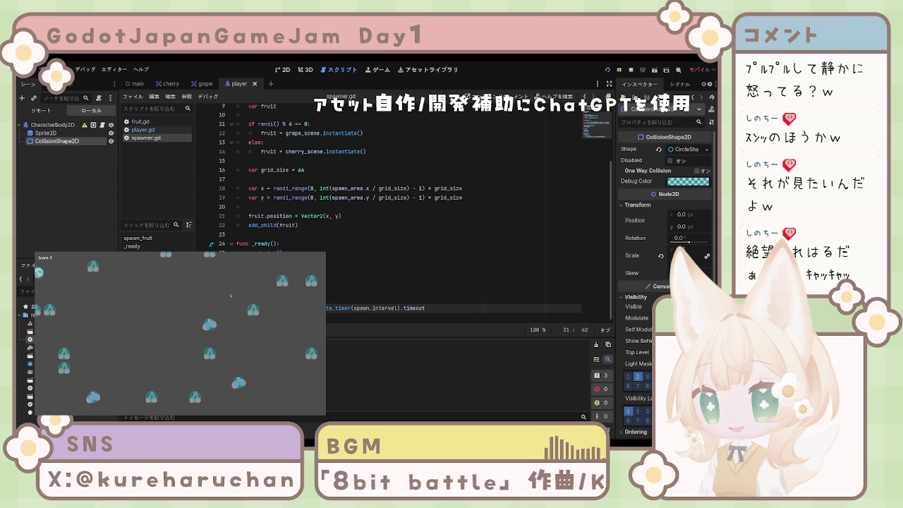
Steer the player circle with the arrow keys across the middle and lower-left, collecting fruit.
key("Down")
key("Right")
key("Up")
key("Right")
key("Down")
key("Left")
key("Left")
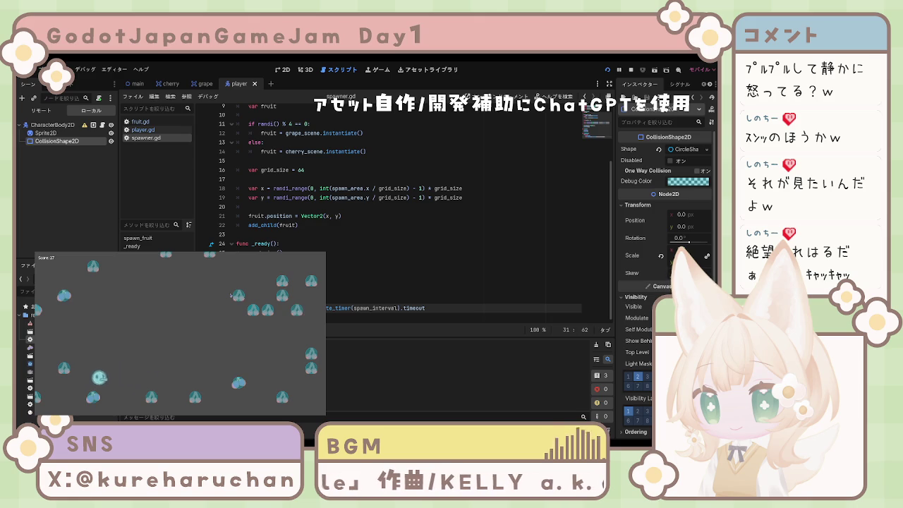
key("Right")
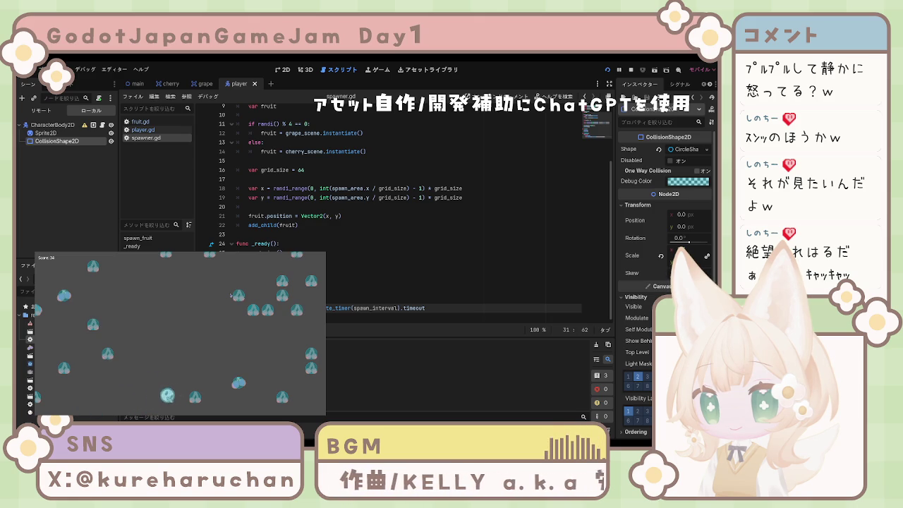
key("Right")
key("Up")
key("Left")
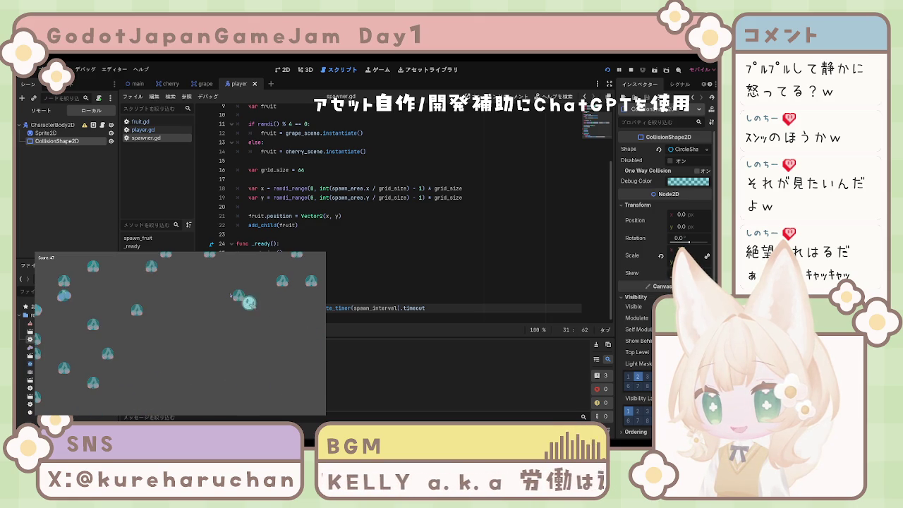
key("Left")
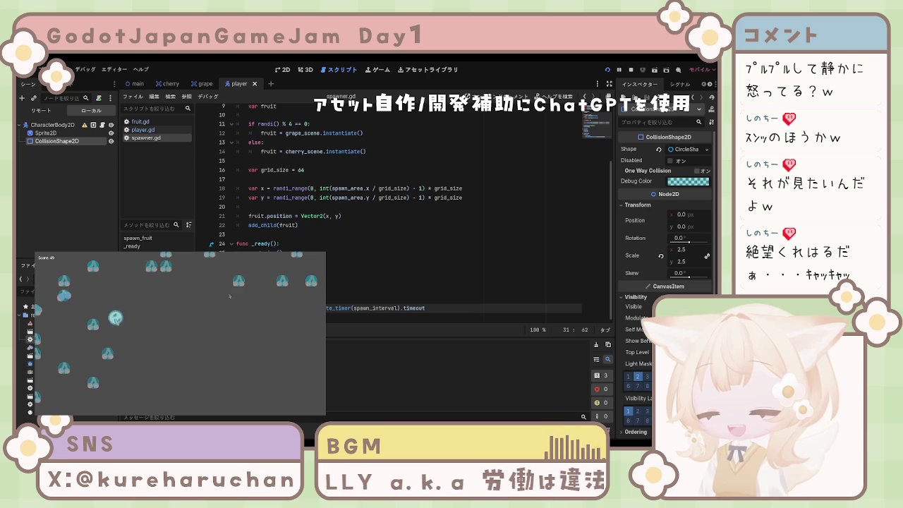
key("Left")
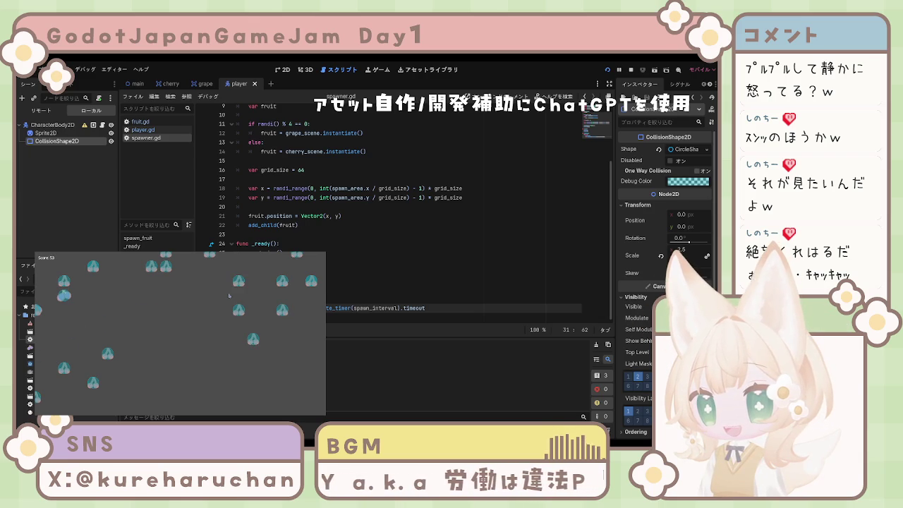
Run the player along the top edge and back down, eating more fruit as the score rises.
key("Up")
key("Right")
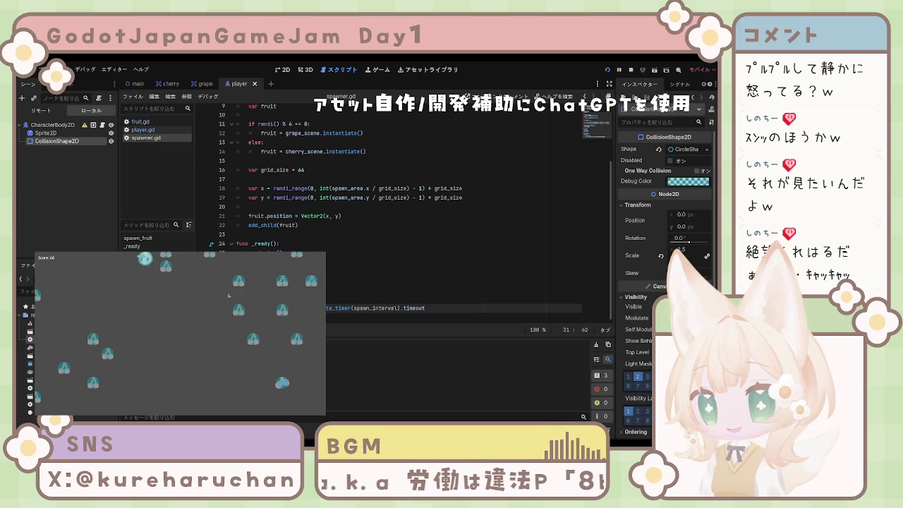
key("Right")
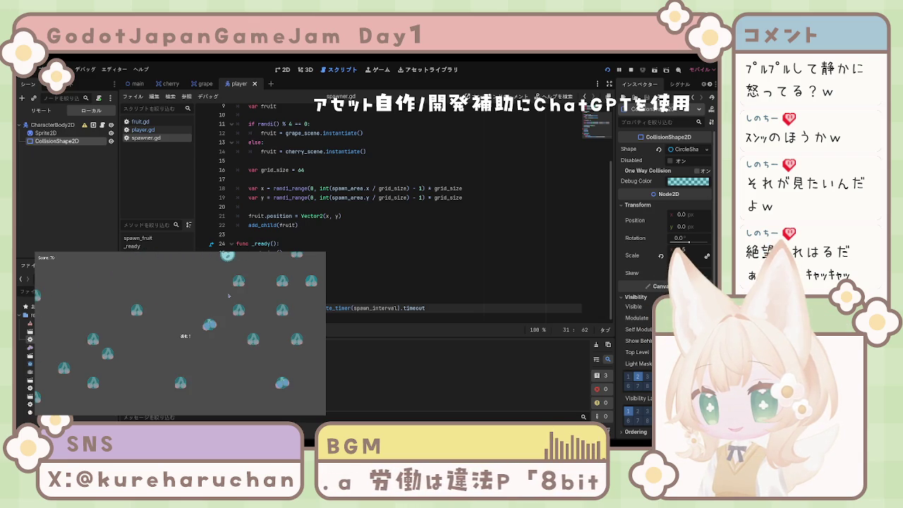
key("Down")
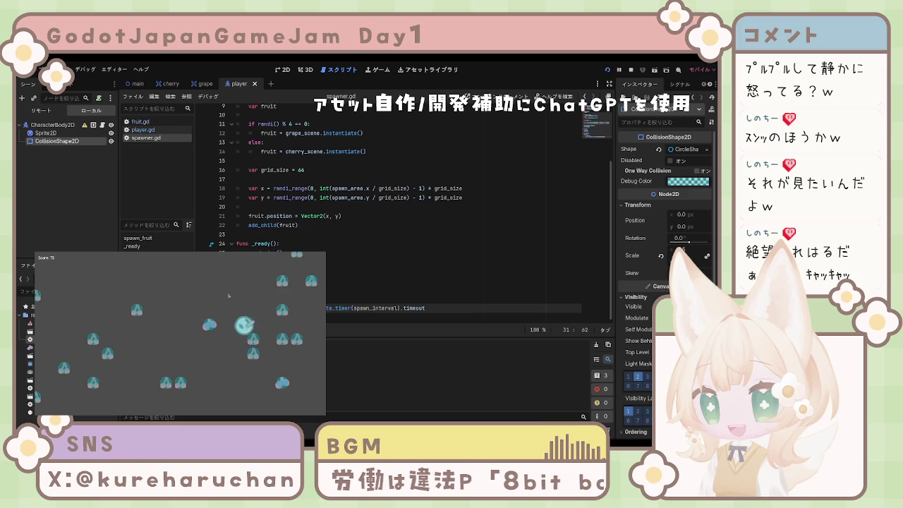
key("Right")
key("Up")
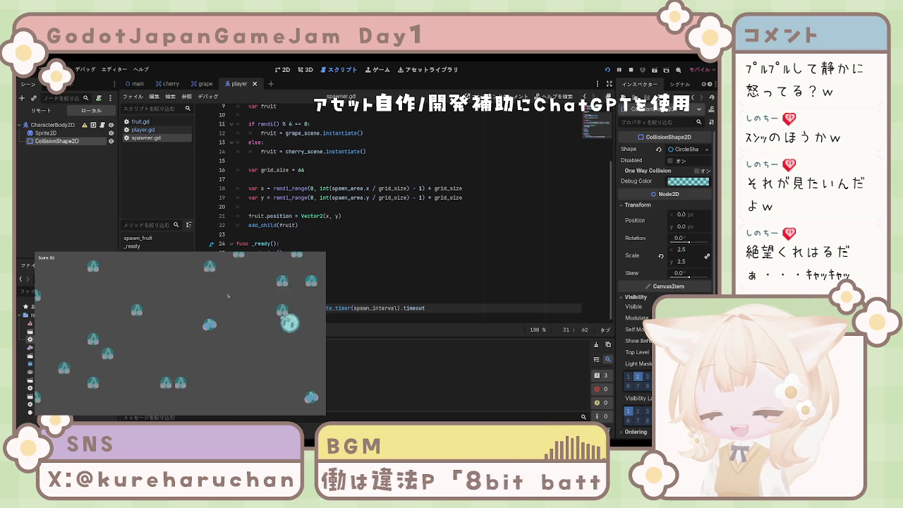
key("Left")
key("Down")
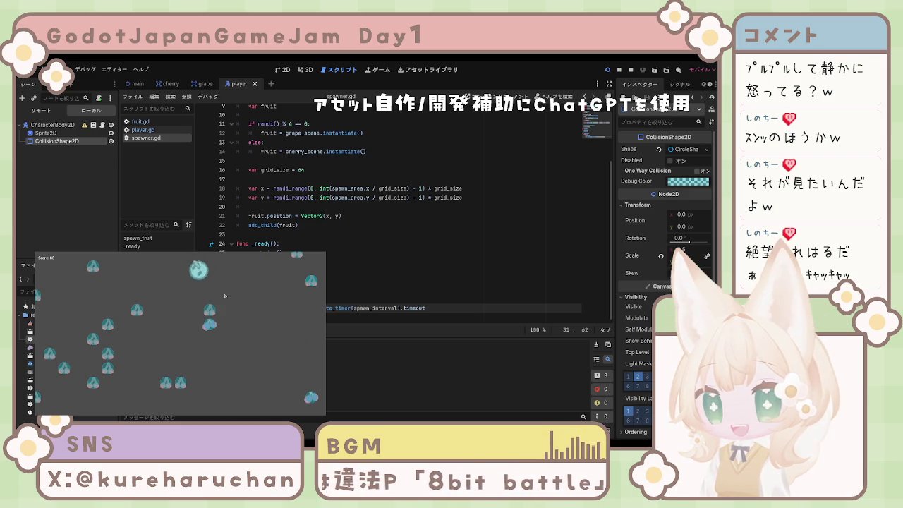
key("Left")
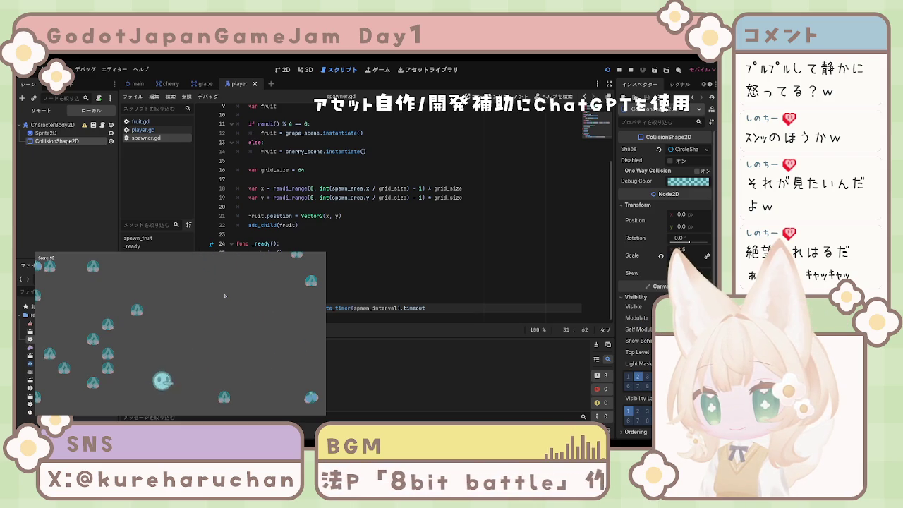
key("Up")
key("Right")
key("Up")
key("Left")
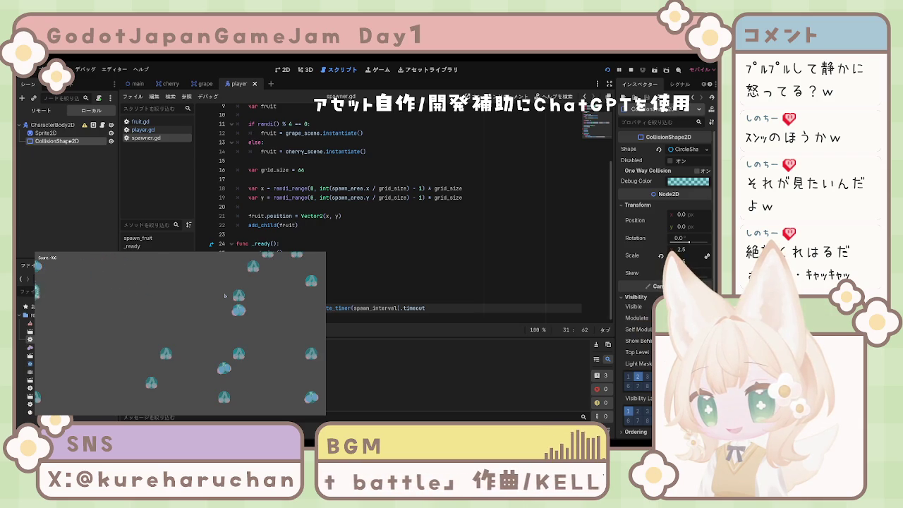
Sweep the player from the left edge to the bottom and back up, pushing the score past 250.
key("Right")
key("Down")
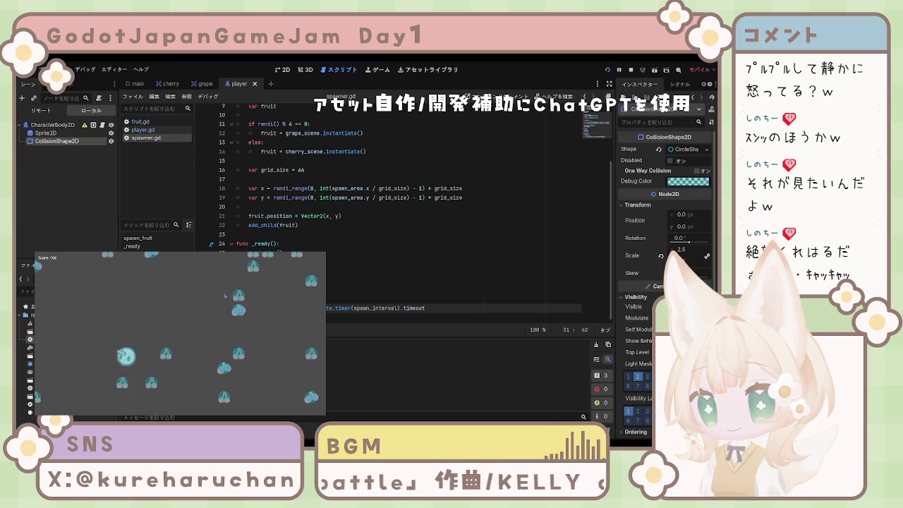
key("Up")
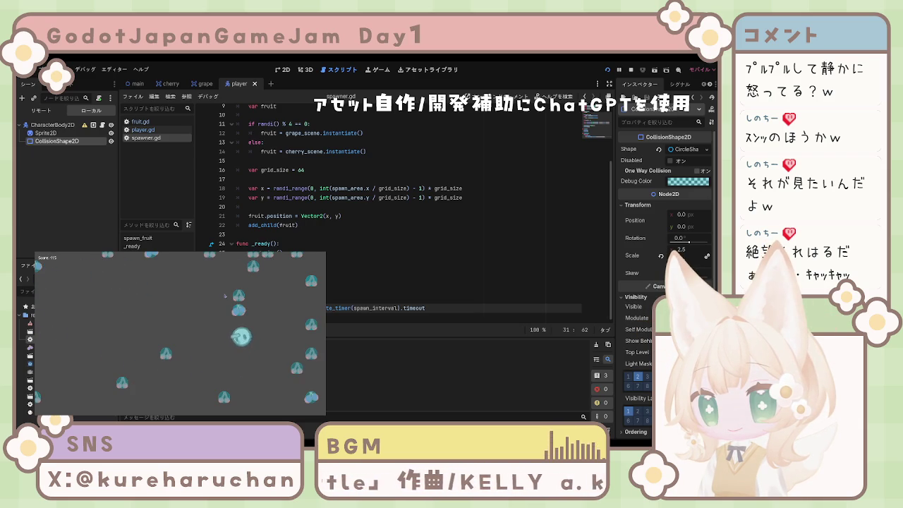
key("Right")
key("Down")
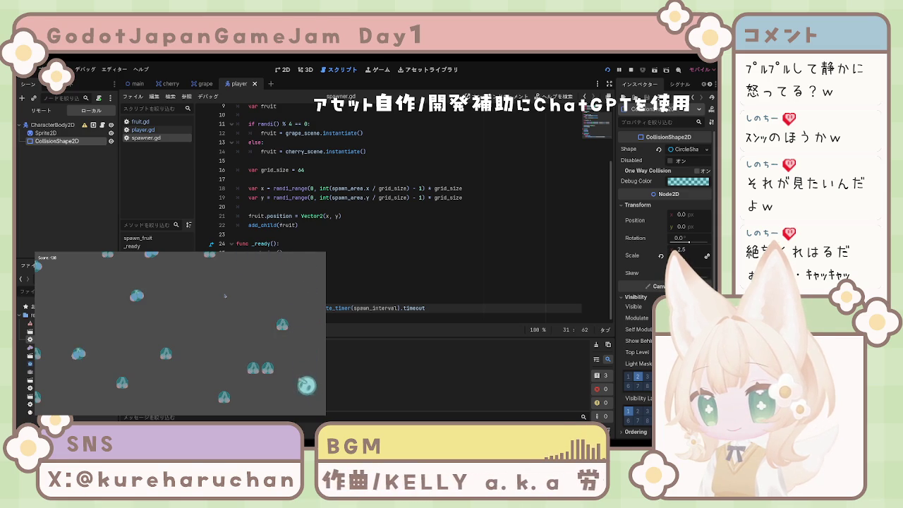
key("Left")
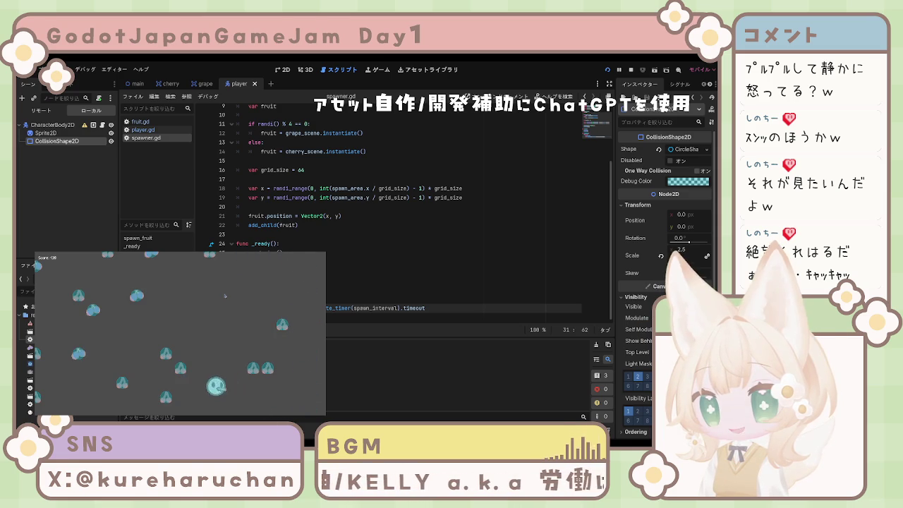
key("Up")
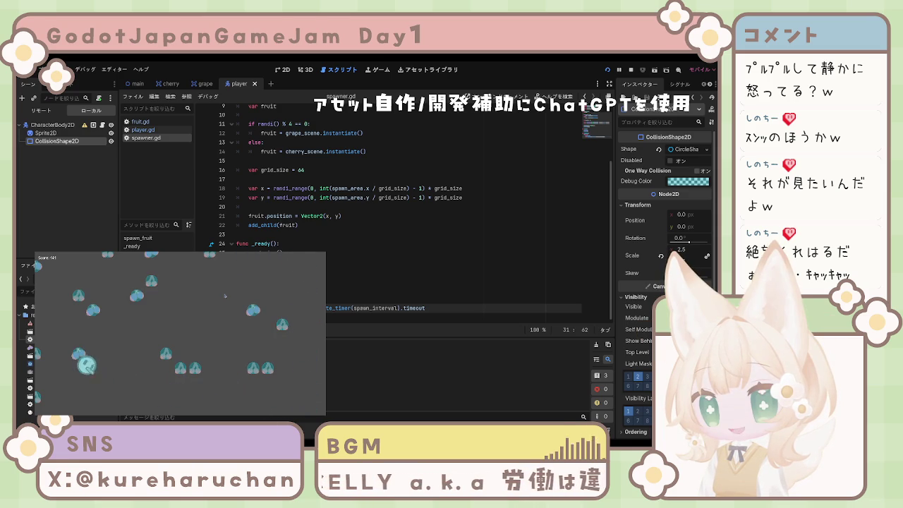
key("Right")
key("Down")
key("Right")
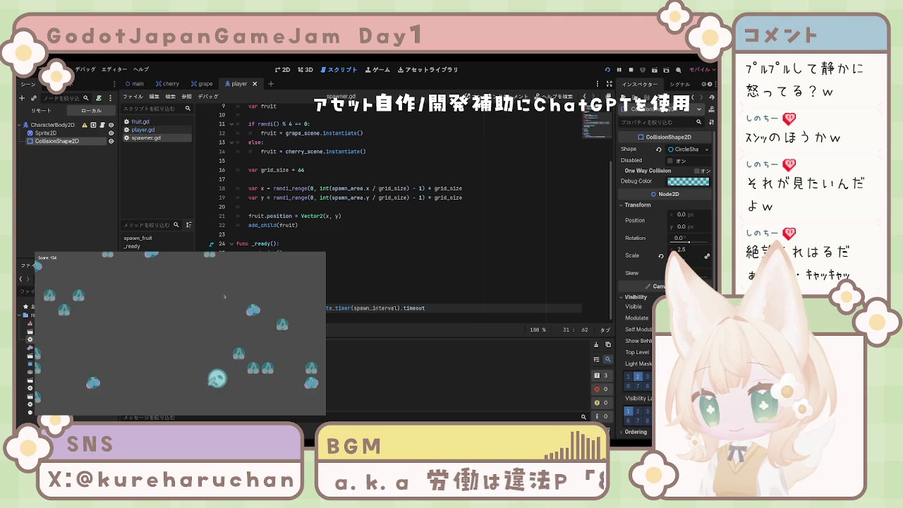
key("Up")
key("Left")
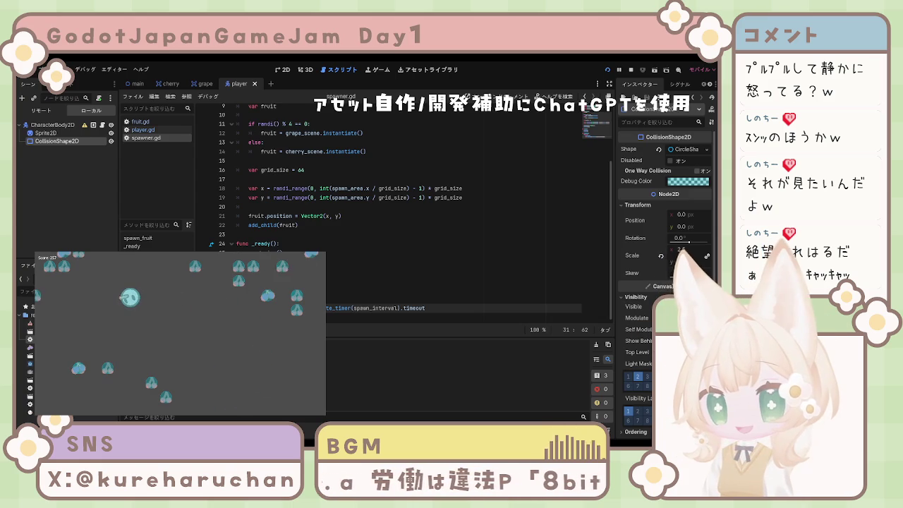
Stop the running game with F8 and return to line 22 of spawner.gd.
key("F8")
left_click(399, 225)
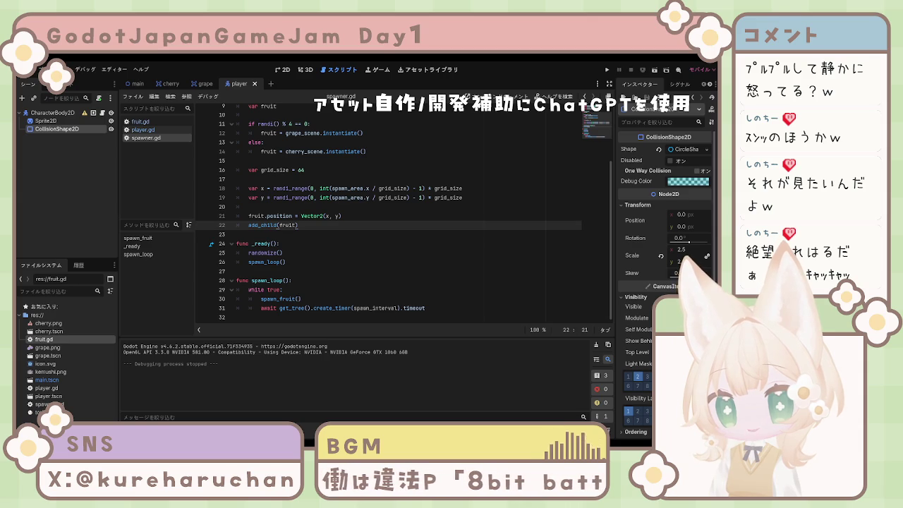
left_click(510, 217)
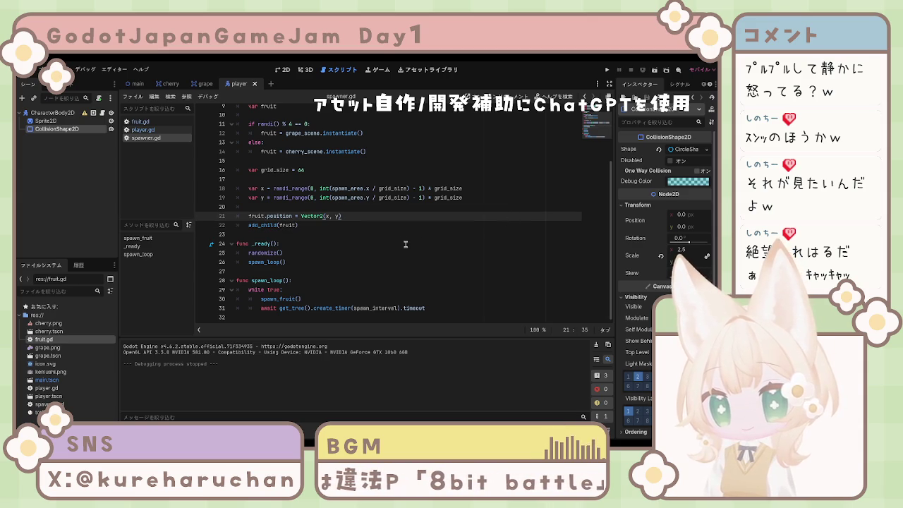
scroll(388, 253, "up", 3)
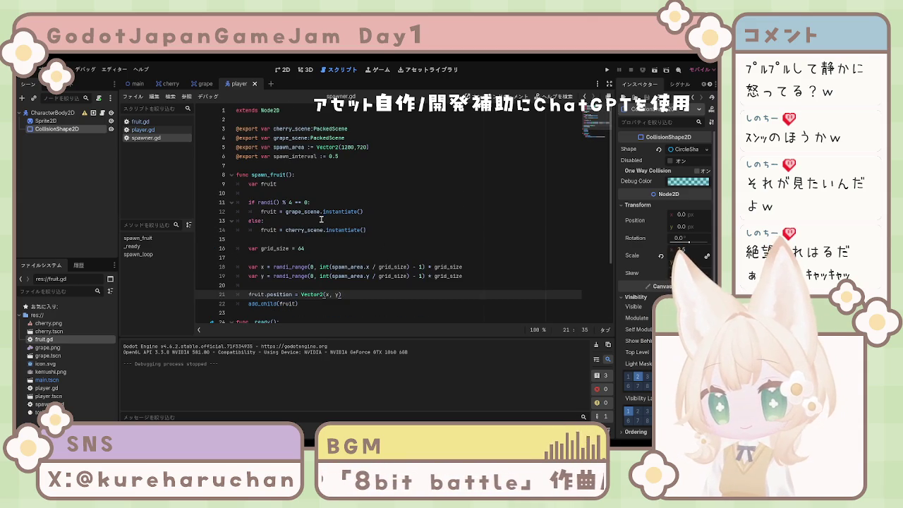
scroll(320, 224, "down", 2)
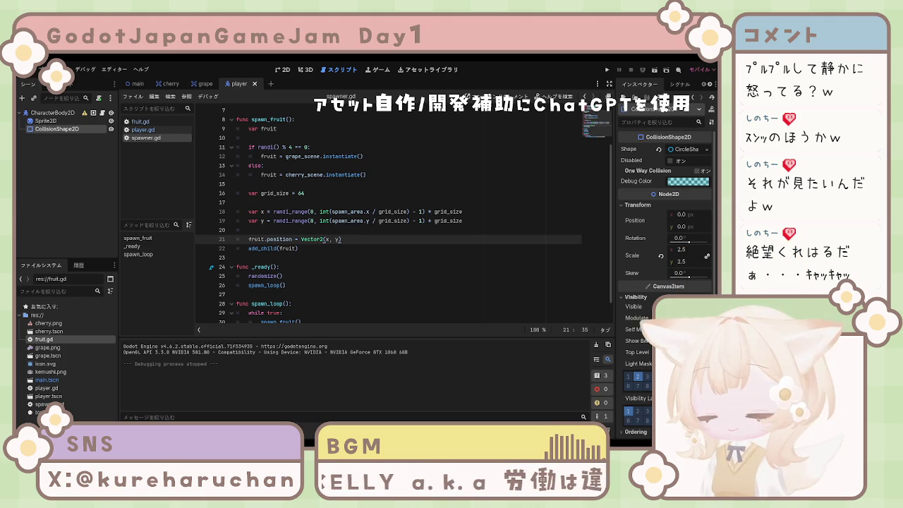
left_click(260, 221)
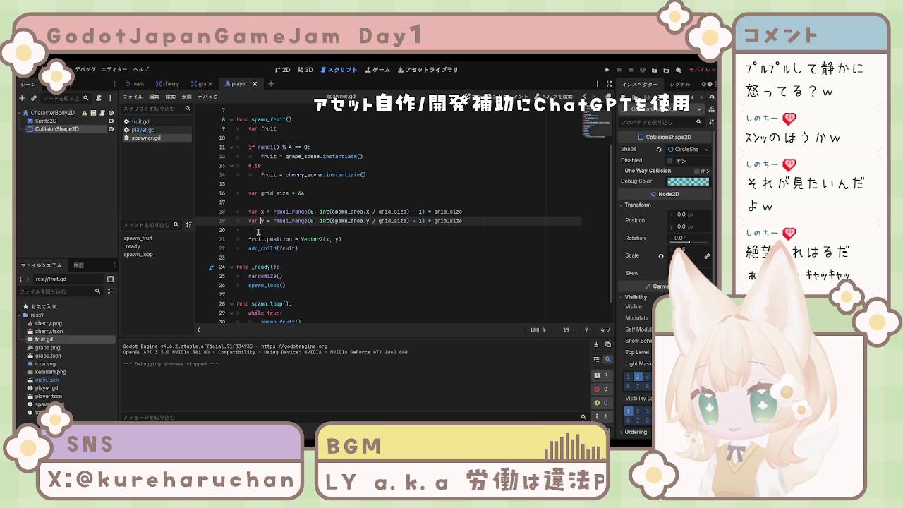
left_click(252, 212)
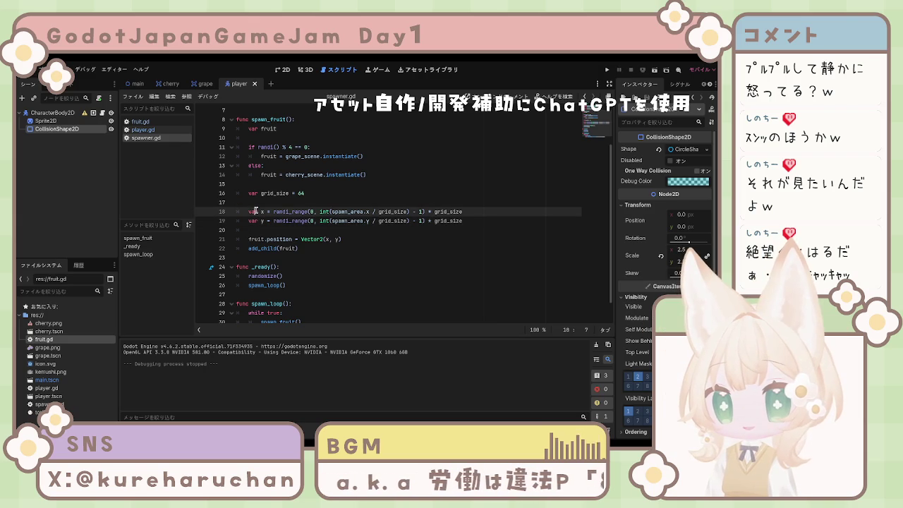
Replace lines 18–22 with code setting var y = -64, and delete the Japanese comment.
mouse_move(249, 212)
left_mouse_down()
mouse_move(352, 223)
mouse_move(347, 252)
left_mouse_up()
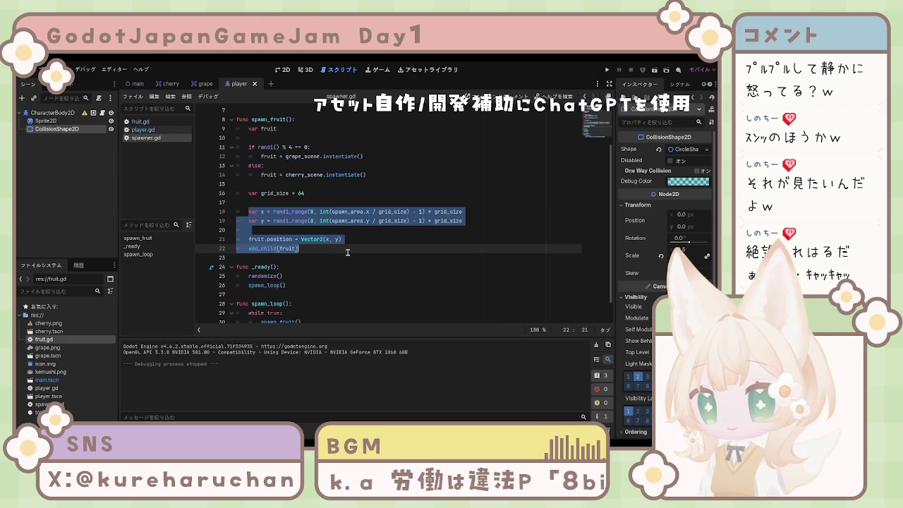
key("ctrl+v")
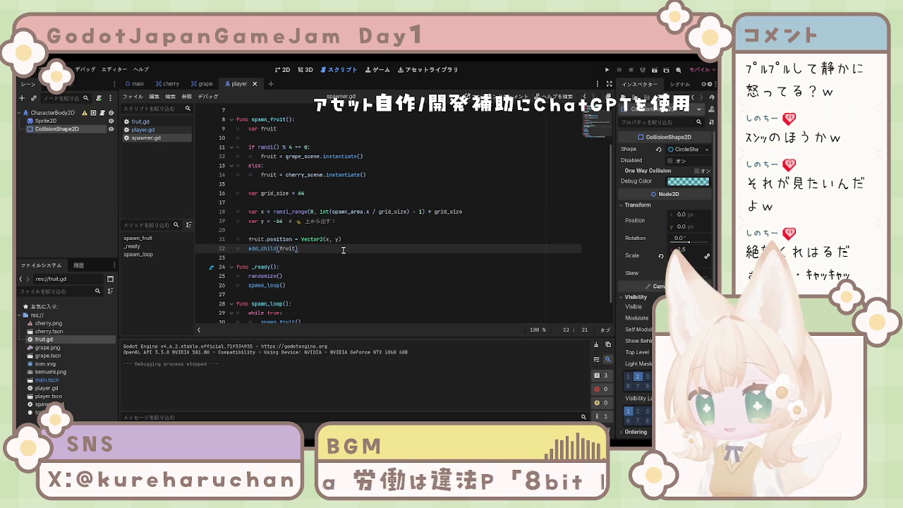
left_click(337, 223)
key("BackSpace")
key("BackSpace")
key("BackSpace")
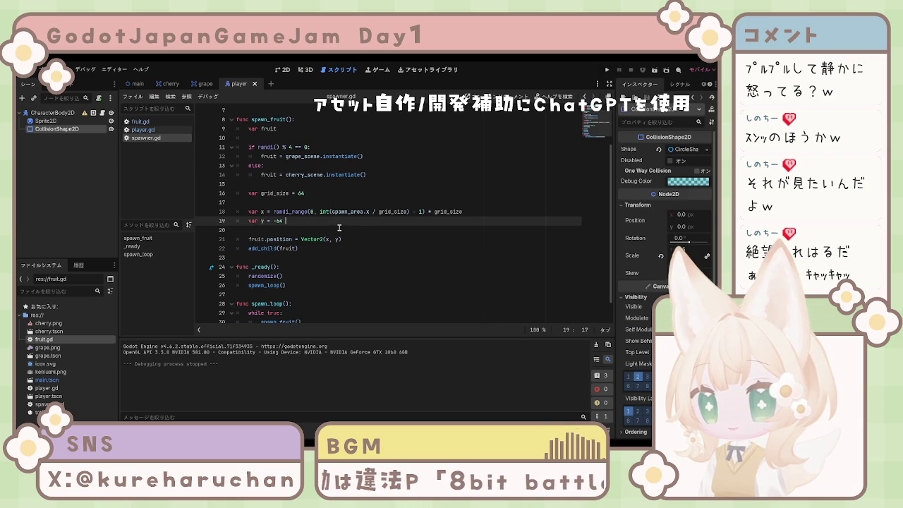
Test-run the game with F5 to check the new spawn height, then stop it with F8.
key("F5")
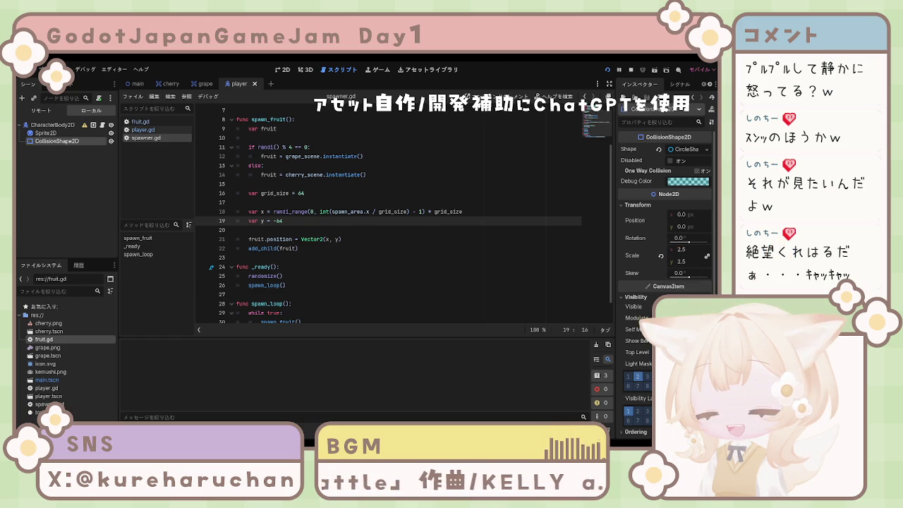
key("F8")
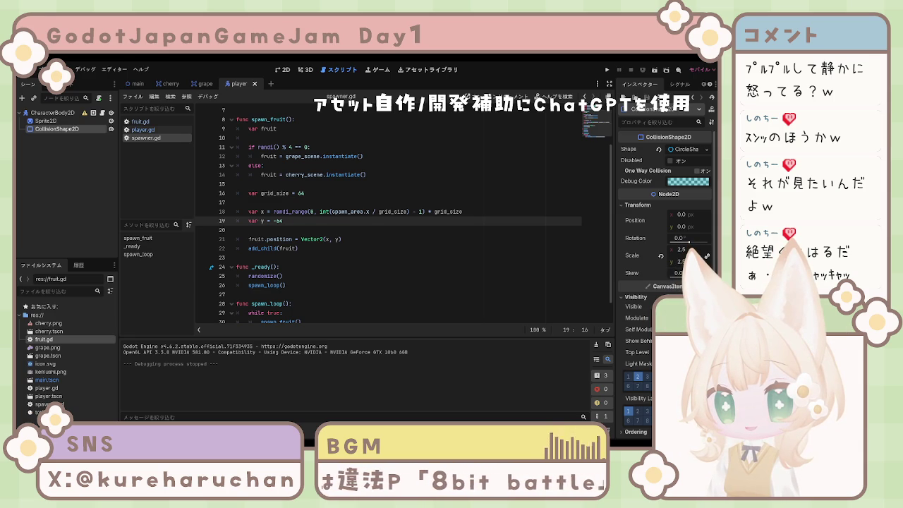
scroll(402, 211, "up", 1)
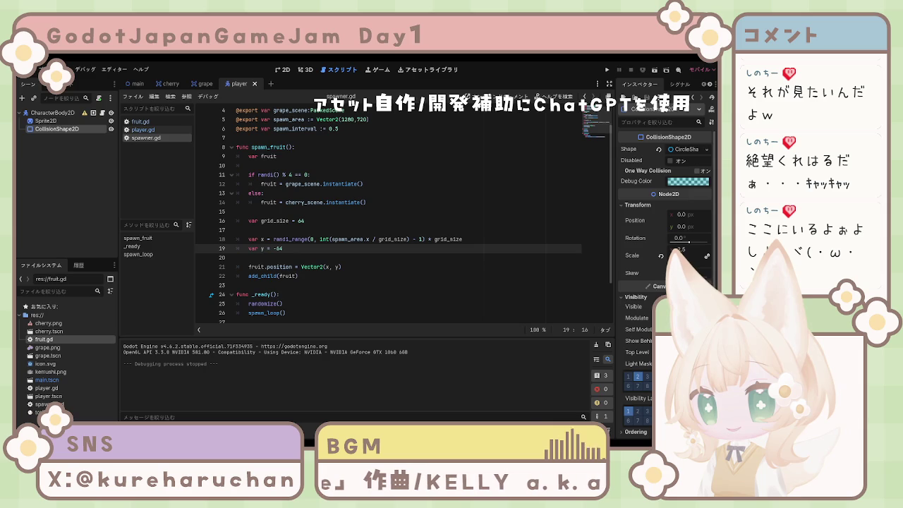
double_click(268, 156)
type("var fruit = fruit_scenes[index].instantiate()")
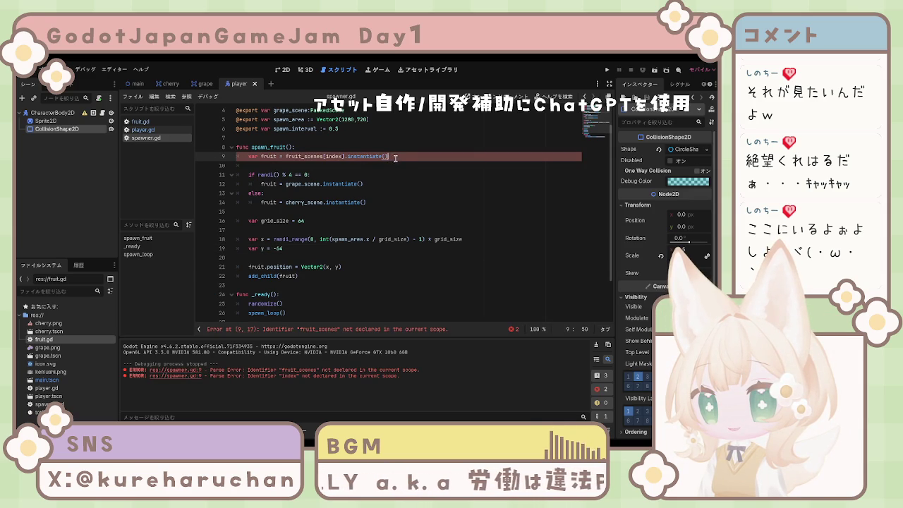
left_click_drag(395, 157, 247, 156)
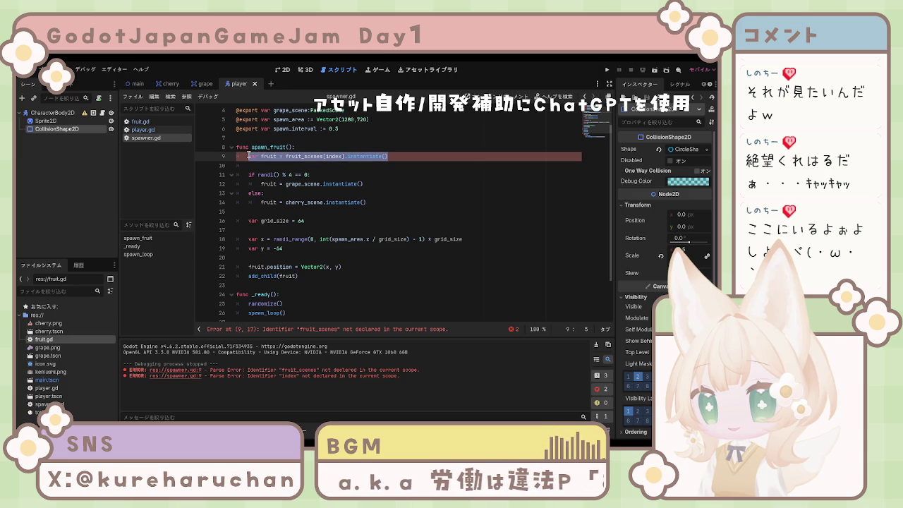
key("BackSpace")
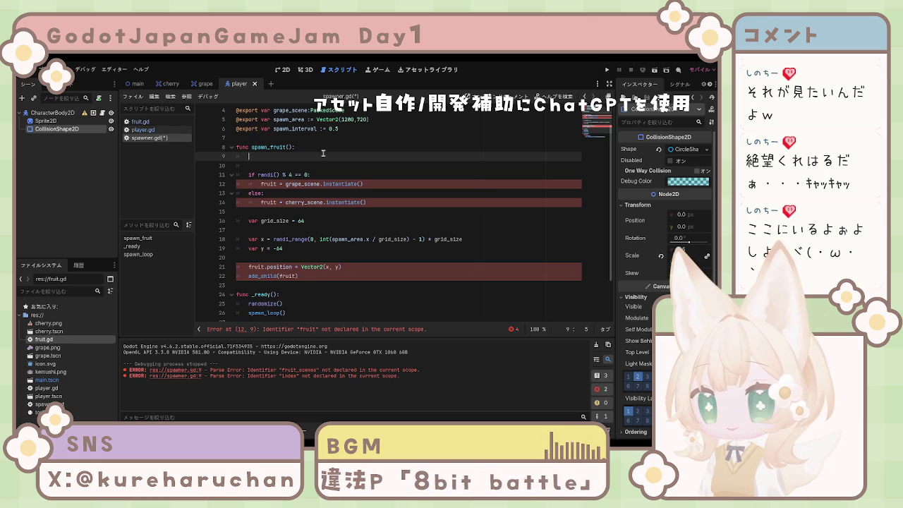
type("var index = randi() % fruit_scenes.size() \tvar fruit = fruit_scenes[index].instantiate()")
key("Down")
key("Down")
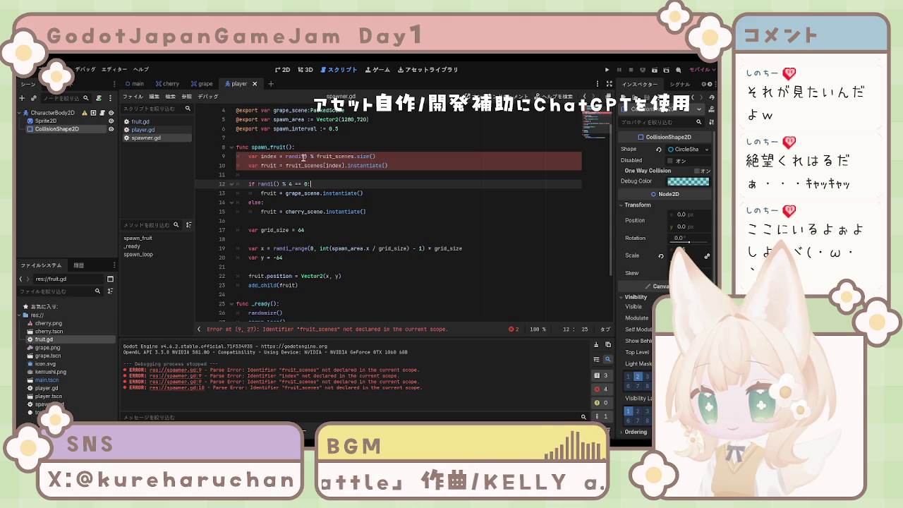
left_click(278, 192)
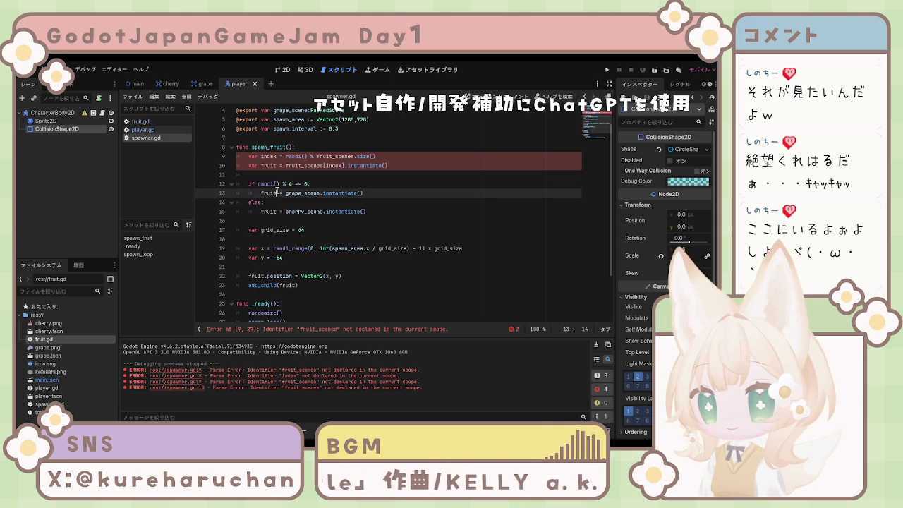
left_click(331, 183)
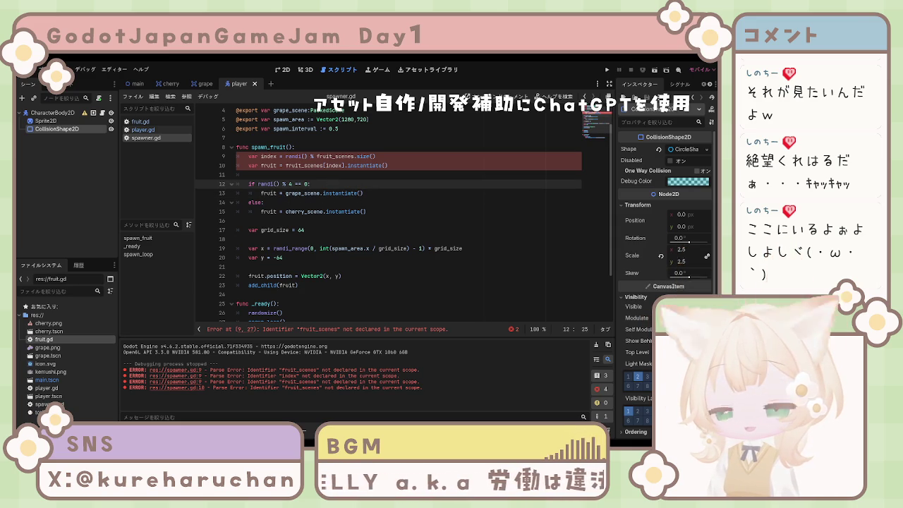
left_click(388, 165)
left_click_drag(388, 165, 237, 155)
key("BackSpace")
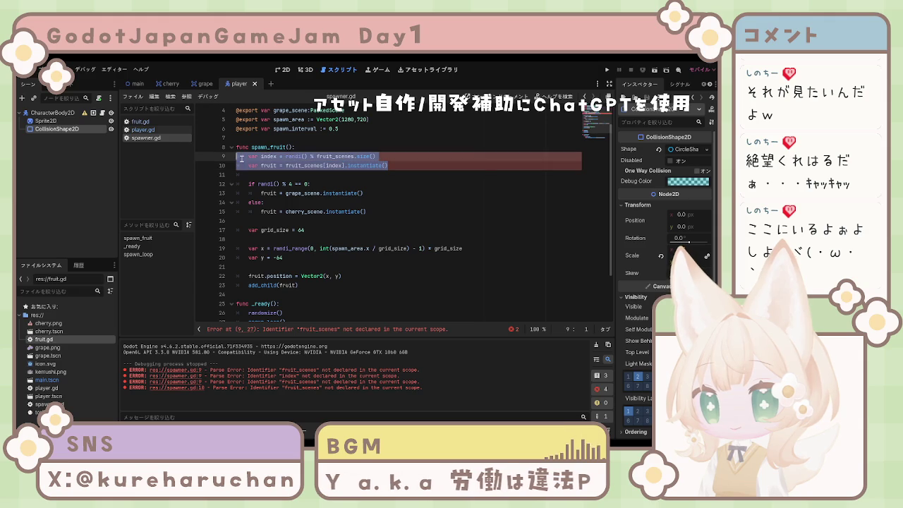
key("BackSpace")
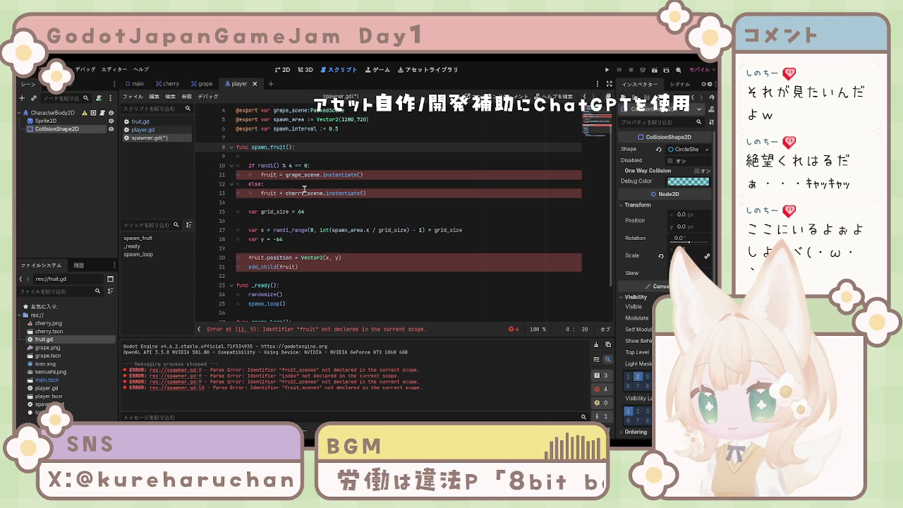
key("ctrl+z")
key("ctrl+z")
key("ctrl+z")
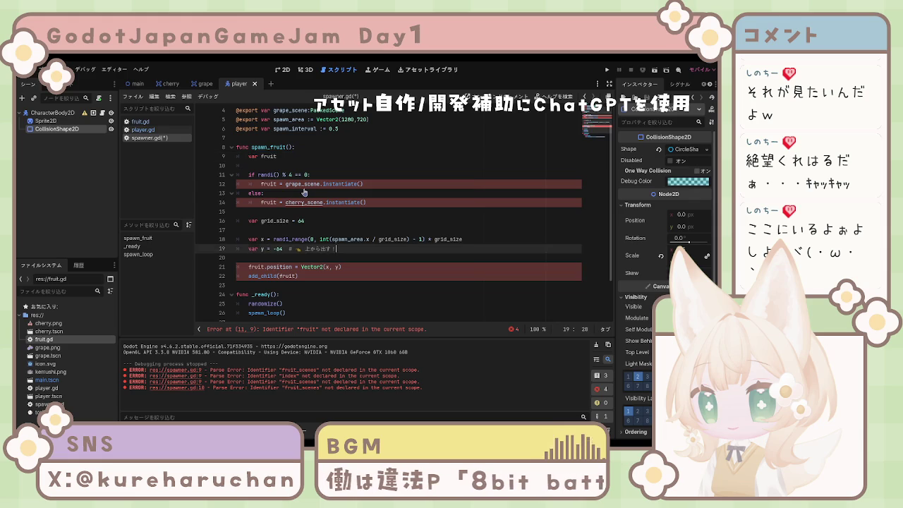
key("ctrl+z")
key("ctrl+z")
key("ctrl+z")
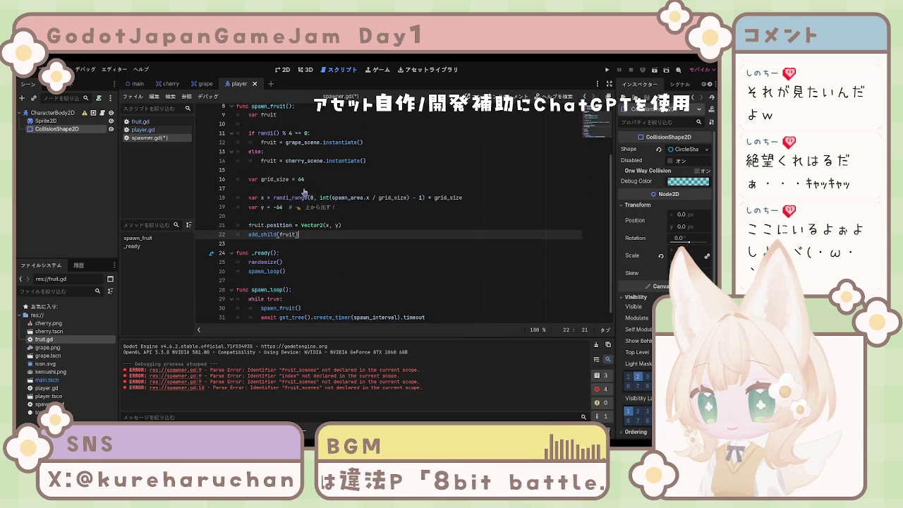
key("ctrl+z")
scroll(303, 188, "up", 2)
key("ctrl+z")
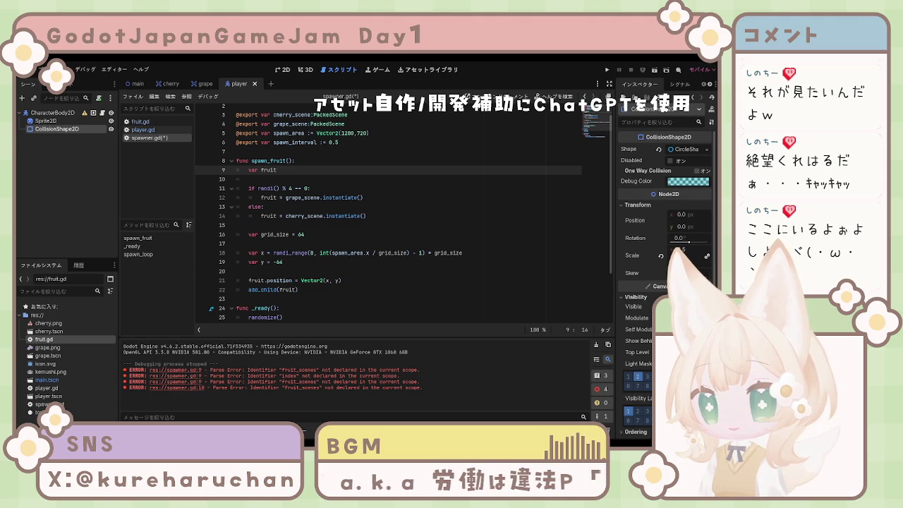
Paste the index and fruit_scenes lines over var fruit in spawn_fruit and save spawner.gd.
key("shift+End")
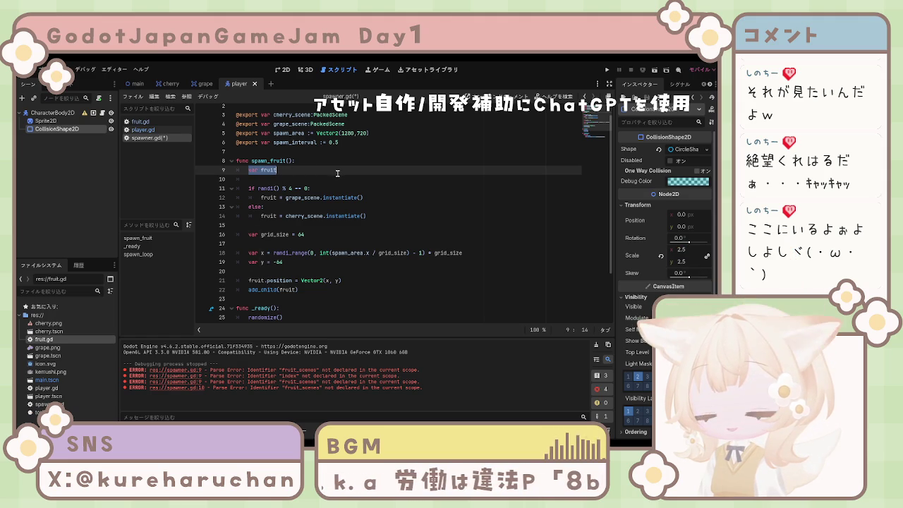
type("var index = randi() % fruit_scenes.size() \tvar fruit = fruit_scenes[index].instantiate()")
key("ctrl+s")
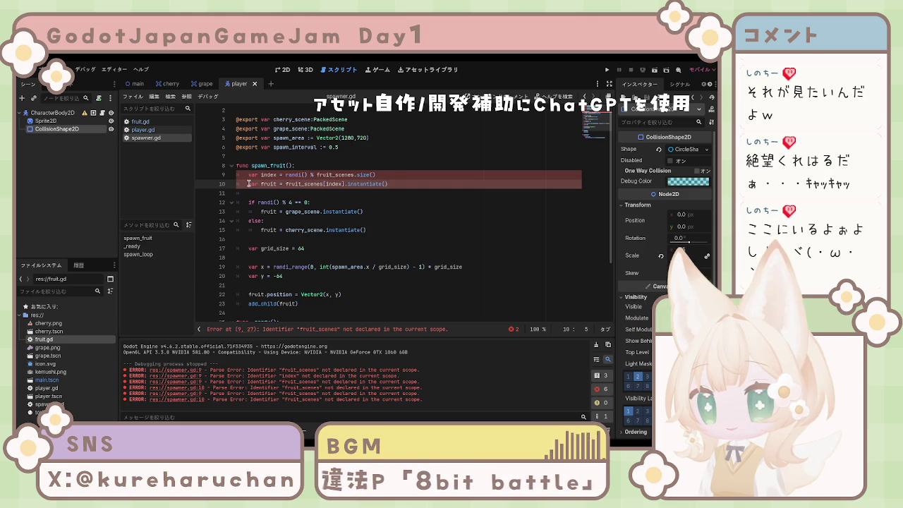
key("BackSpace")
key("BackSpace")
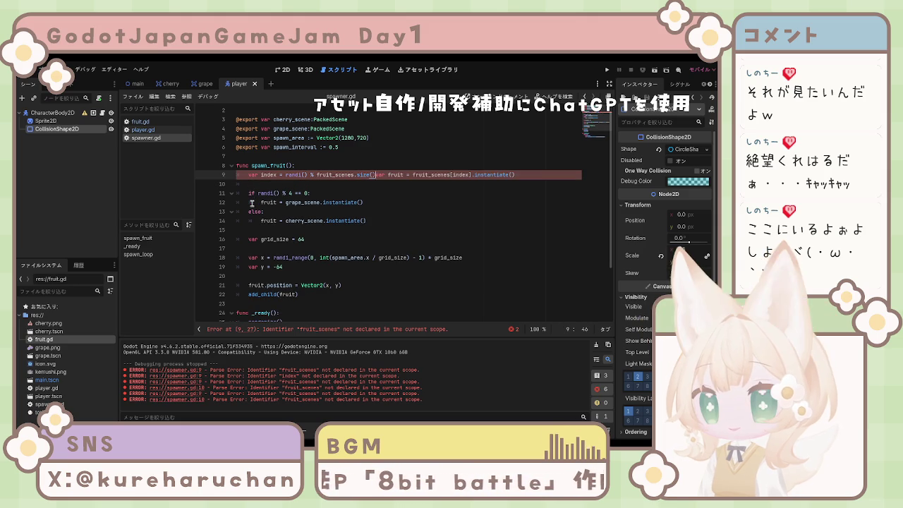
key("Return")
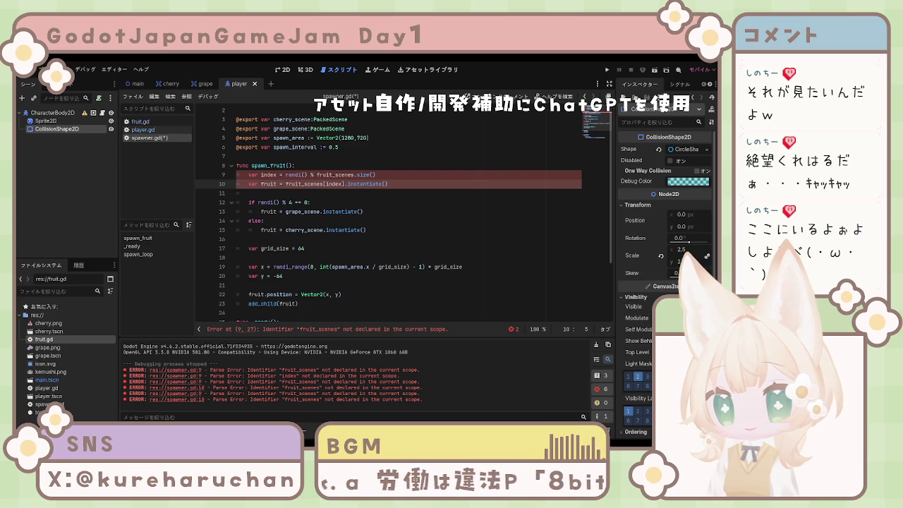
Try new spawn code over lines 10–23, undo it, save, and jump to the line 9 error.
mouse_move(299, 303)
left_mouse_down()
mouse_move(243, 301)
mouse_move(233, 183)
left_mouse_up()
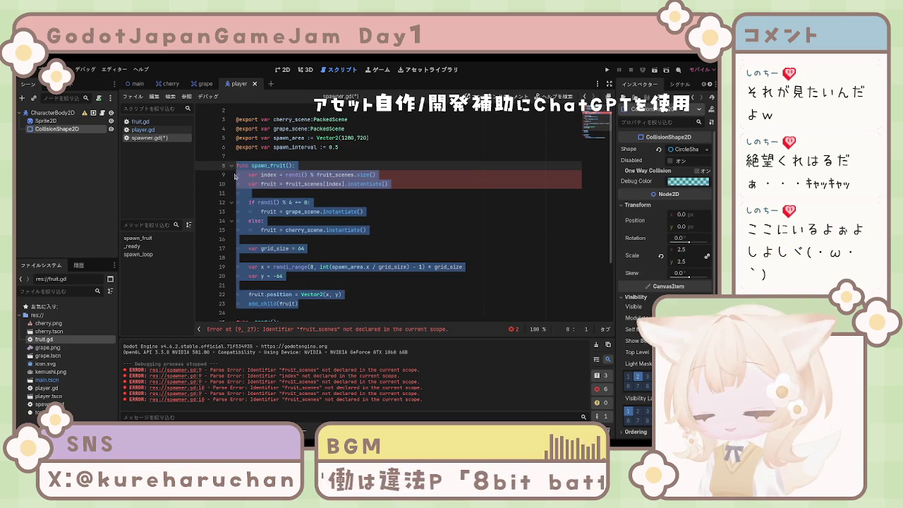
key("ctrl+v")
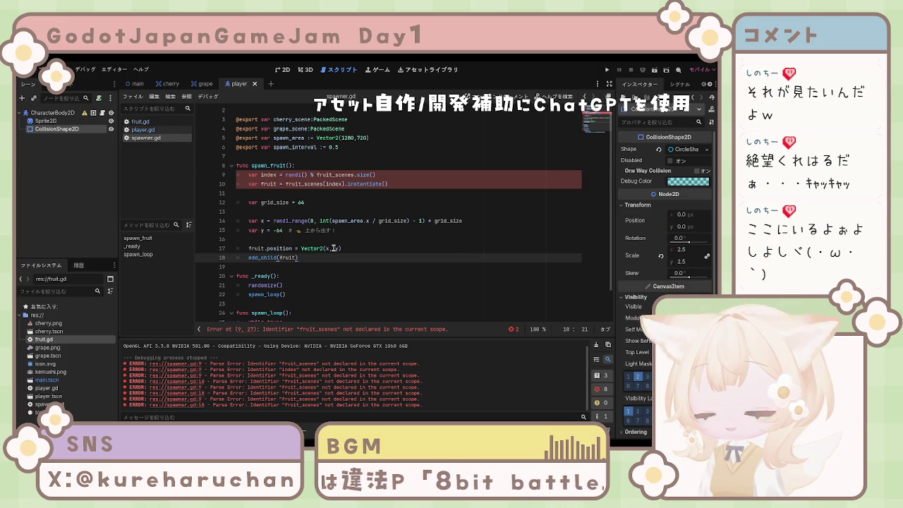
key("ctrl+z")
left_click(409, 247)
key("ctrl+s")
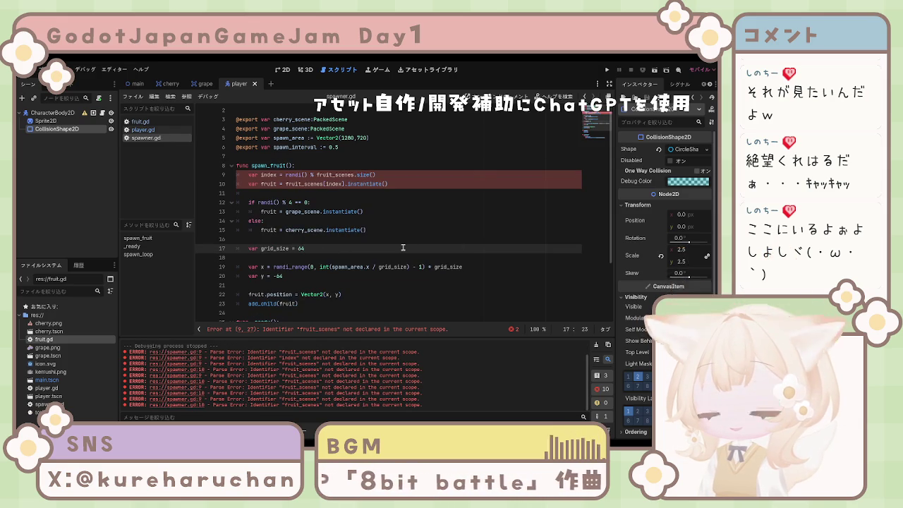
scroll(407, 247, "down", 1)
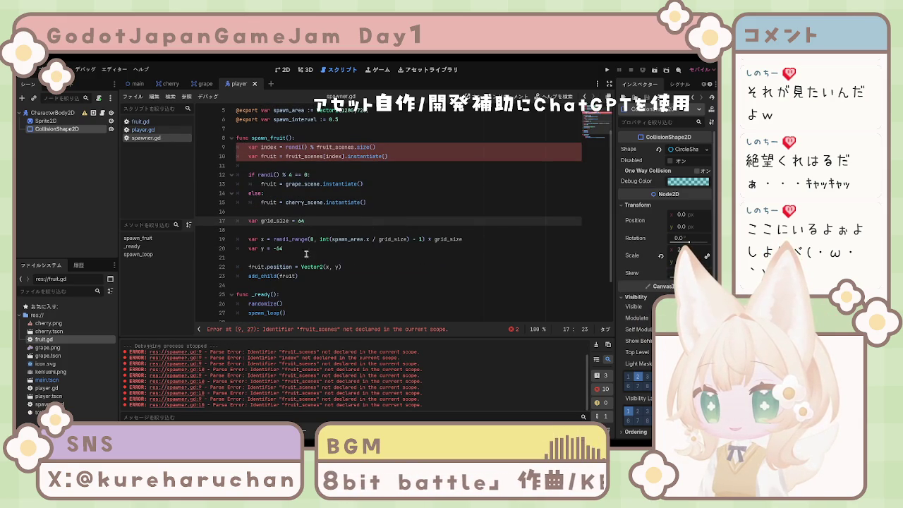
left_click(378, 330)
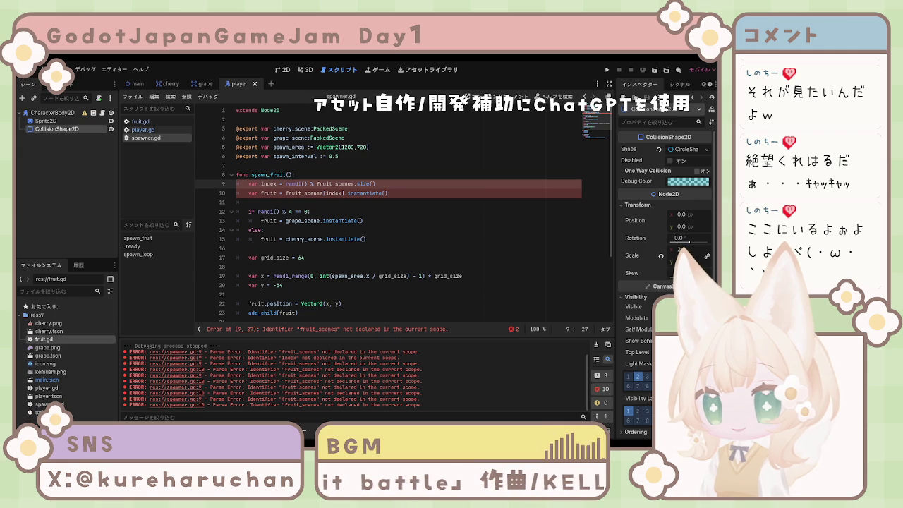
Select spawn_fruit through add_child and undo a mistaken paste to restore the code.
left_click(292, 258)
left_click_drag(237, 175, 351, 312)
type("Error at (9, 27): Identifier \"fruit_scenes\" not declared in the current scope.")
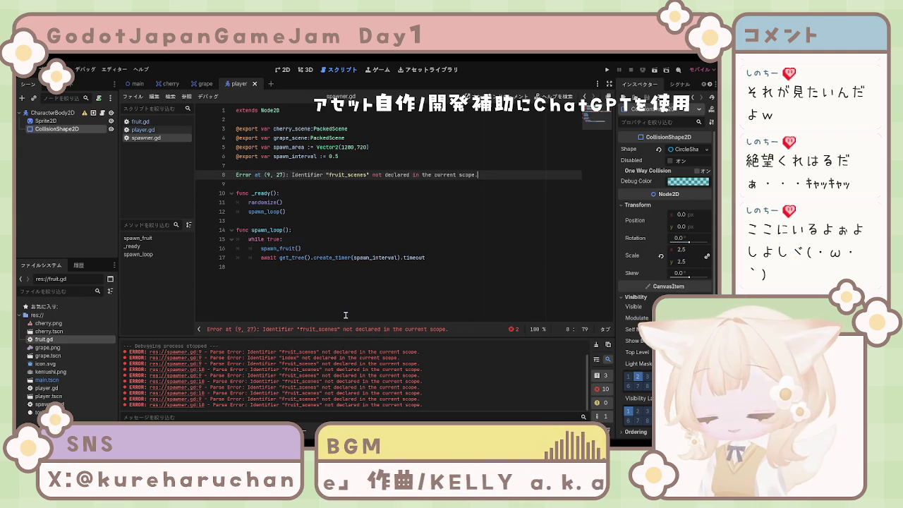
key("ctrl+z")
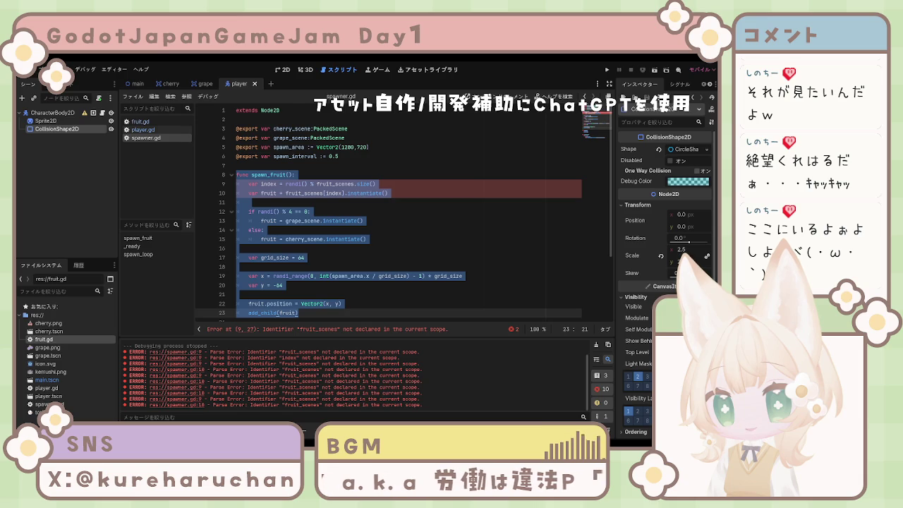
left_click(239, 249)
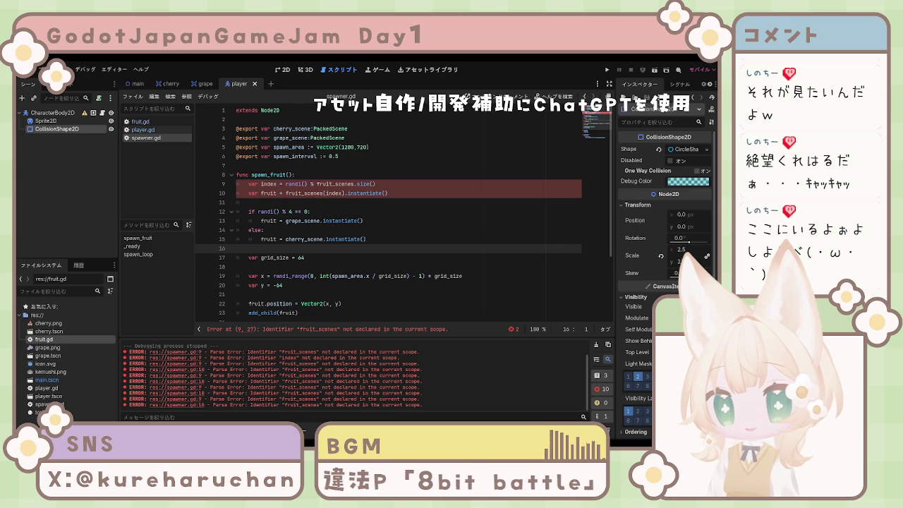
Undo spawn_fruit back to the plain var fruit version and save spawner.gd.
left_click(329, 202)
key("ctrl+z")
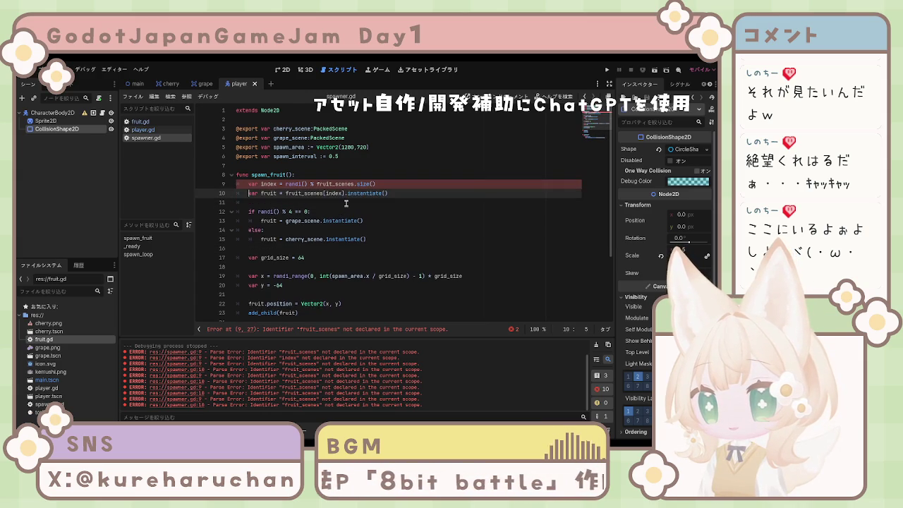
left_click(350, 203)
key("ctrl+s")
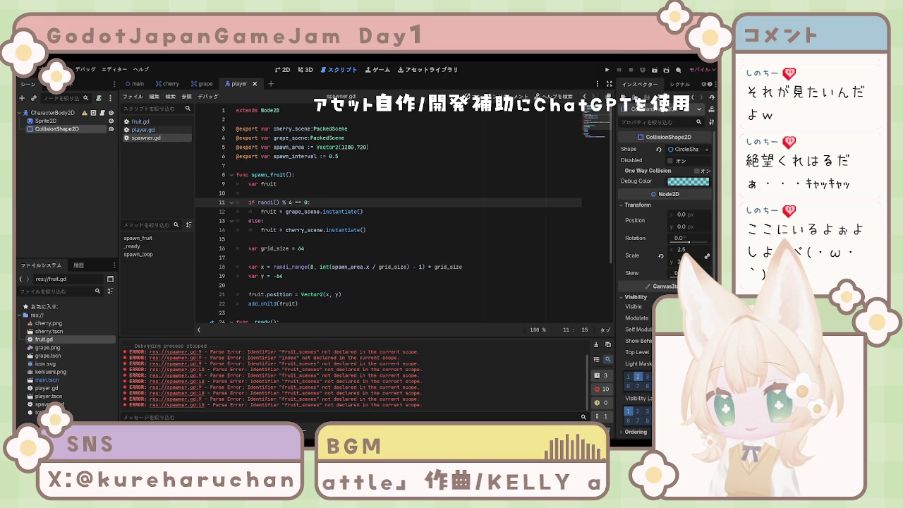
left_click(457, 229)
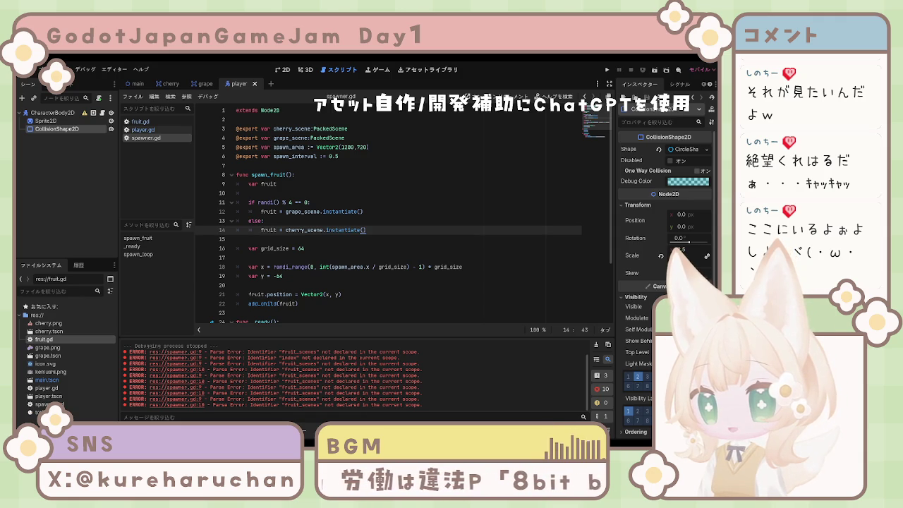
left_click(430, 147)
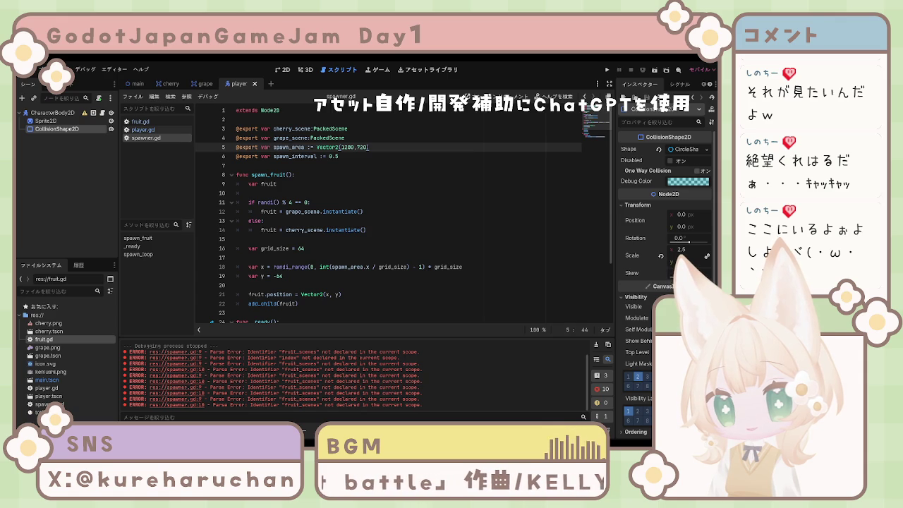
left_click(380, 128)
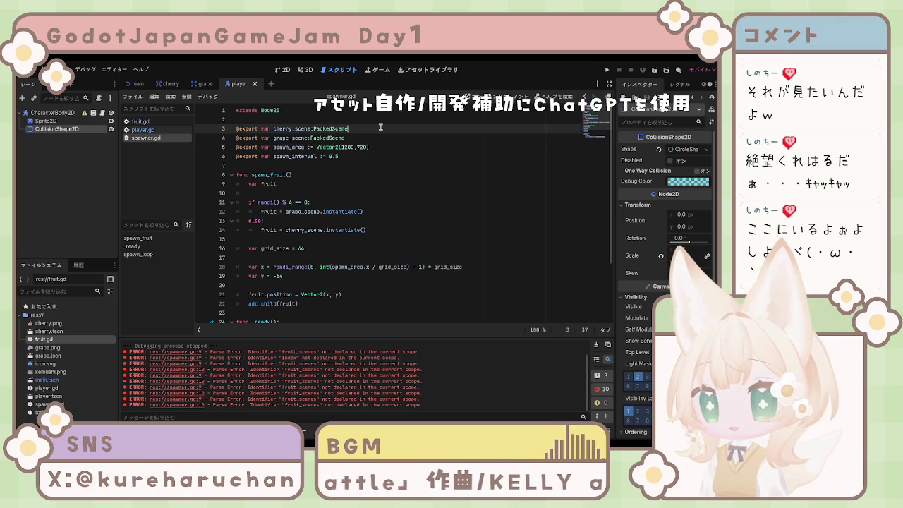
key("ctrl+z")
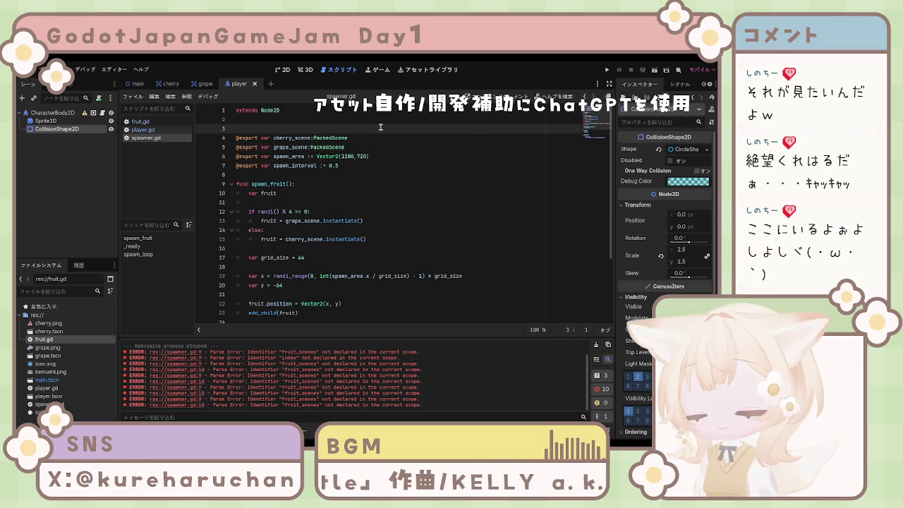
left_click(294, 184)
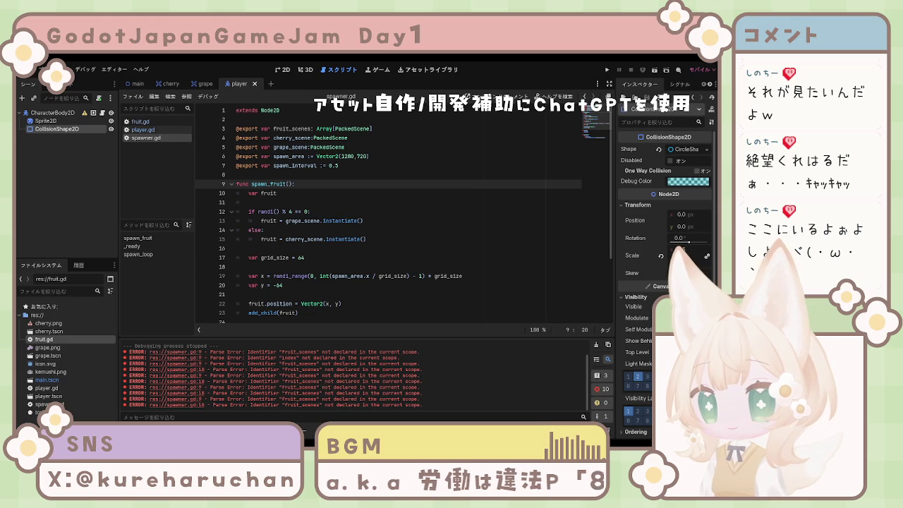
left_click(359, 212)
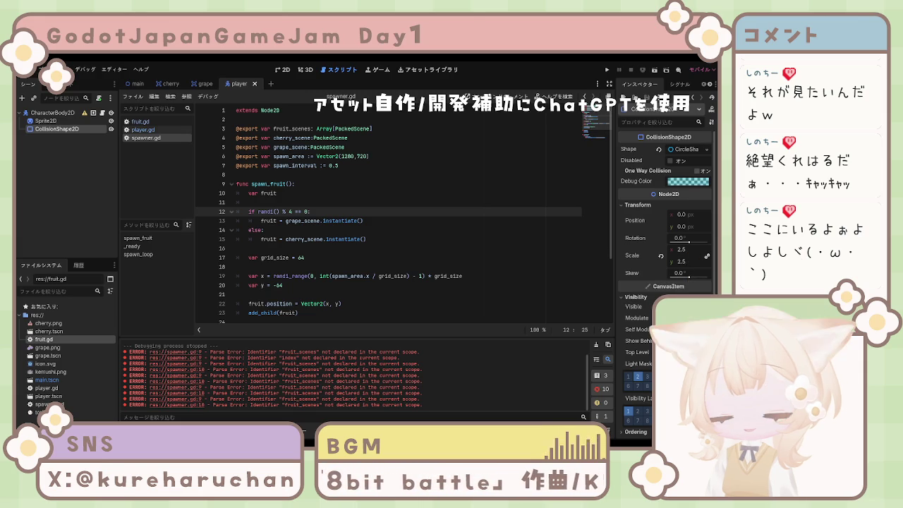
left_click(254, 266)
Replace spawn_fruit's body with code instantiating a randomly indexed scene from fruit_scenes.
left_click_drag(248, 192, 439, 312)
type("var index = randi() % fruit_scenes.size() \tvar fruit = fruit_scenes[index].instantiate()  \tvar grid_size = 64 \tvar x = randi_range(0, int(spawn_area.x / grid_size) - 1) * grid_size \tvar y = -64  \tfruit.position = Vector2(x, y) \tadd_child(fruit)")
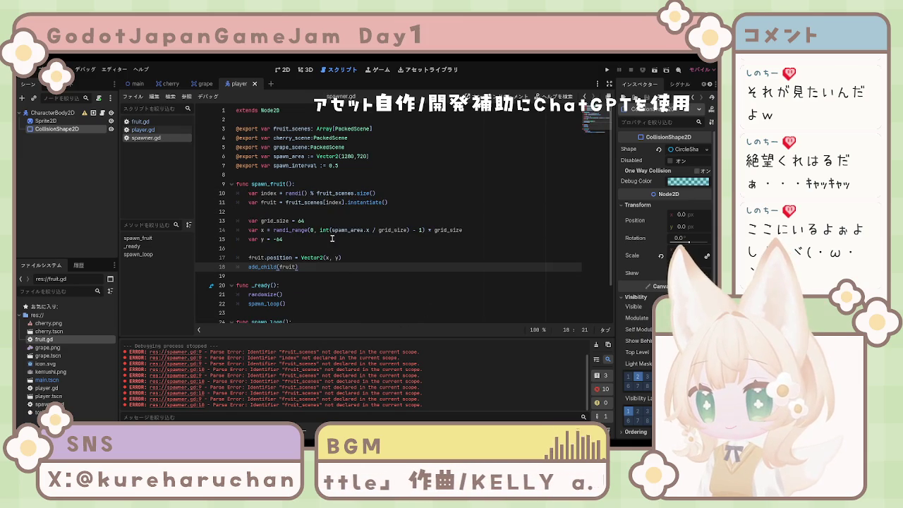
left_click(307, 185)
key("Return")
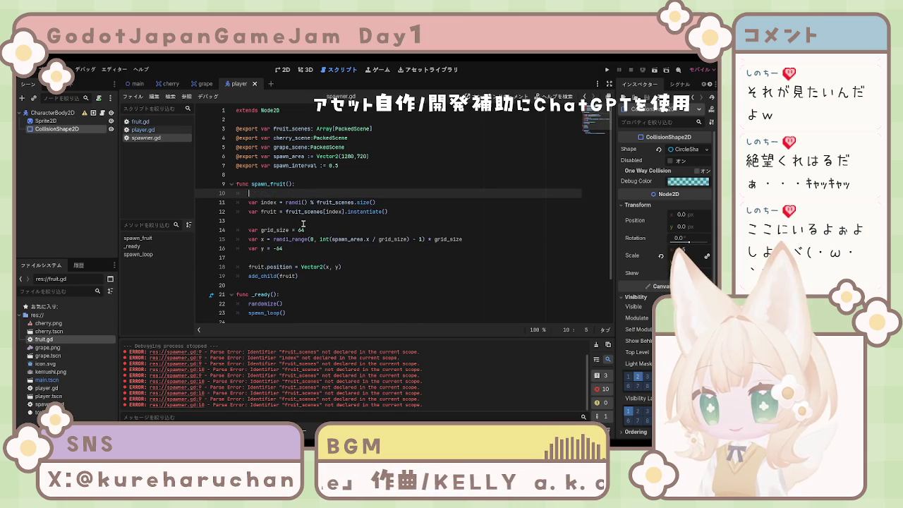
left_click(313, 271)
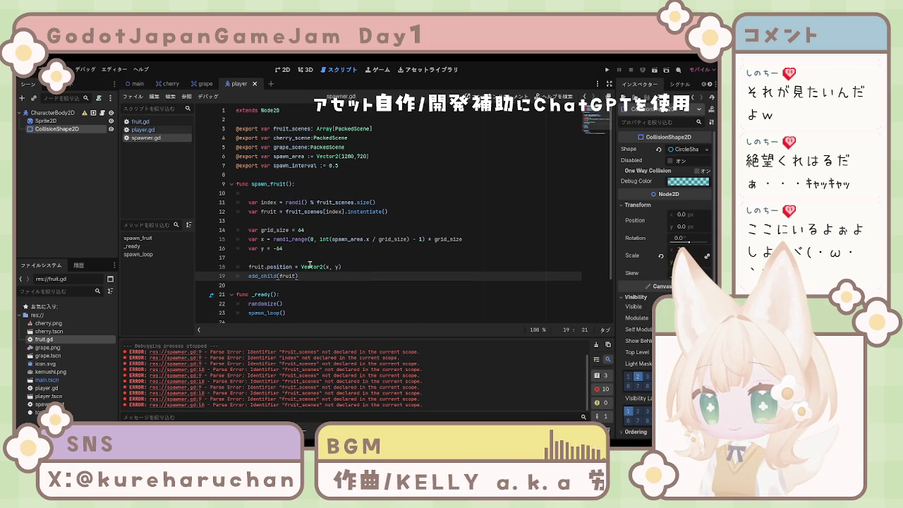
Tidy the blank lines around spawn_fruit and check the spawn_loop call in _ready.
scroll(310, 264, "down", 1)
left_click_drag(295, 221, 254, 202)
left_click(310, 229)
left_click(322, 256)
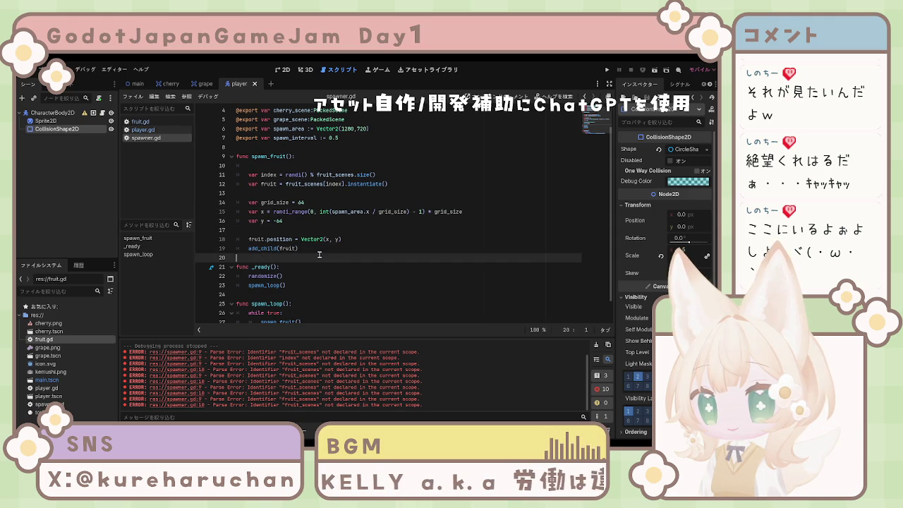
scroll(311, 260, "down", 1)
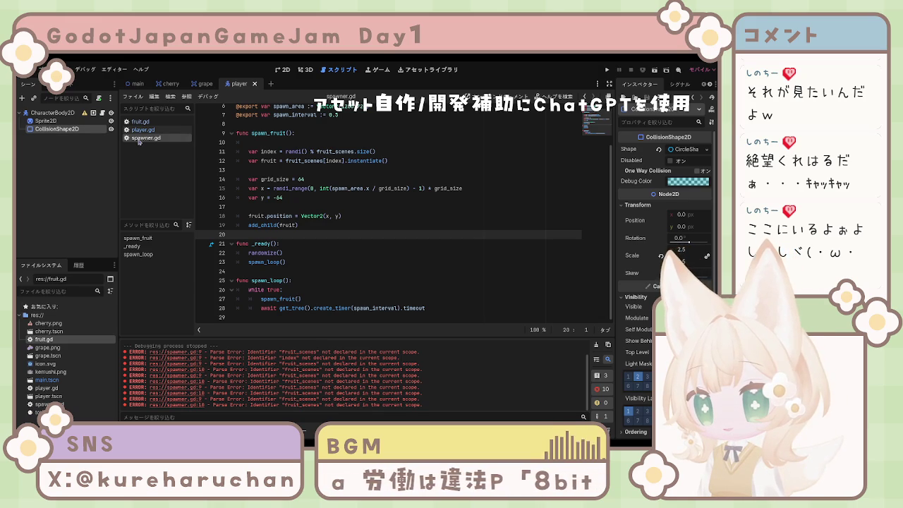
left_click(323, 259)
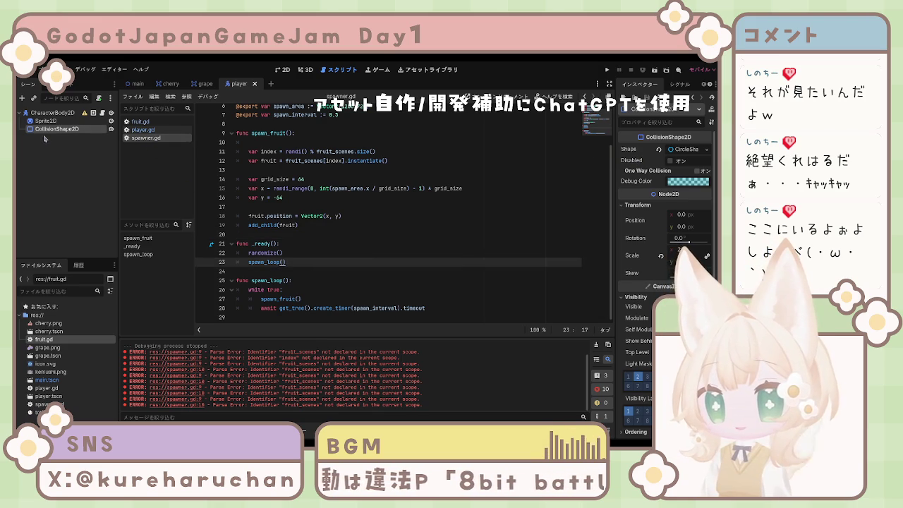
left_click(136, 83)
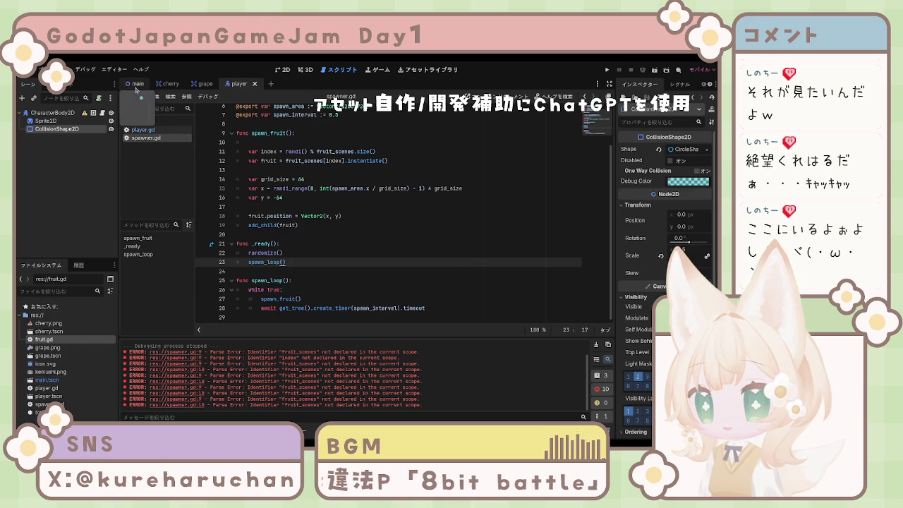
On the Spawner node, undo and redo the Cherry and Grape Scene assignments, then run the game.
left_click(80, 130)
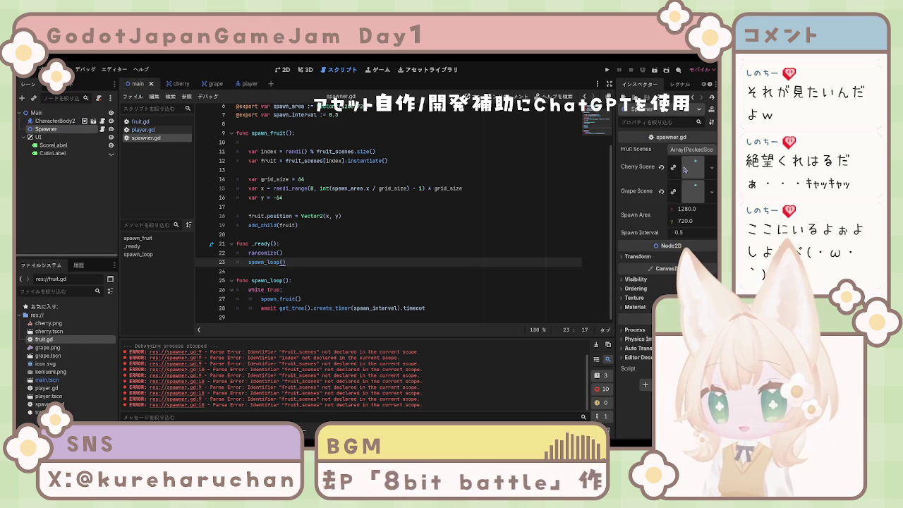
key("ctrl+z")
key("ctrl+z")
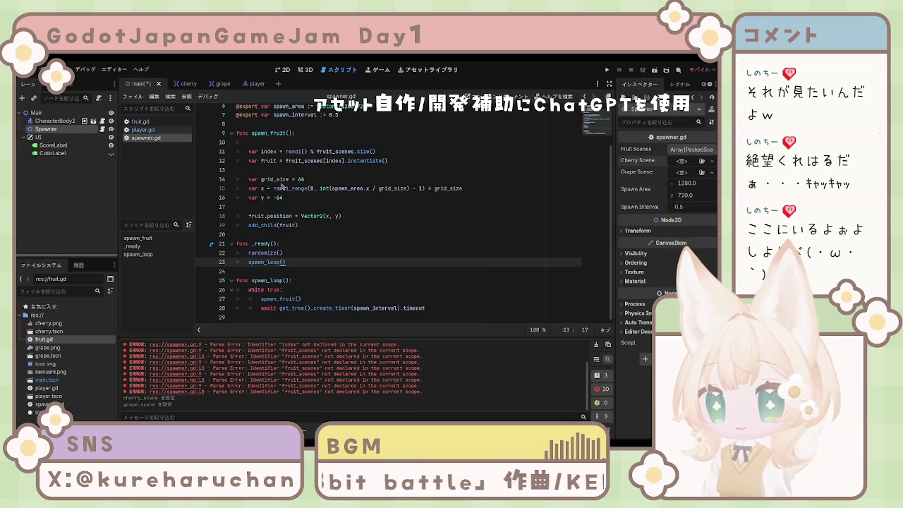
key("ctrl+shift+z")
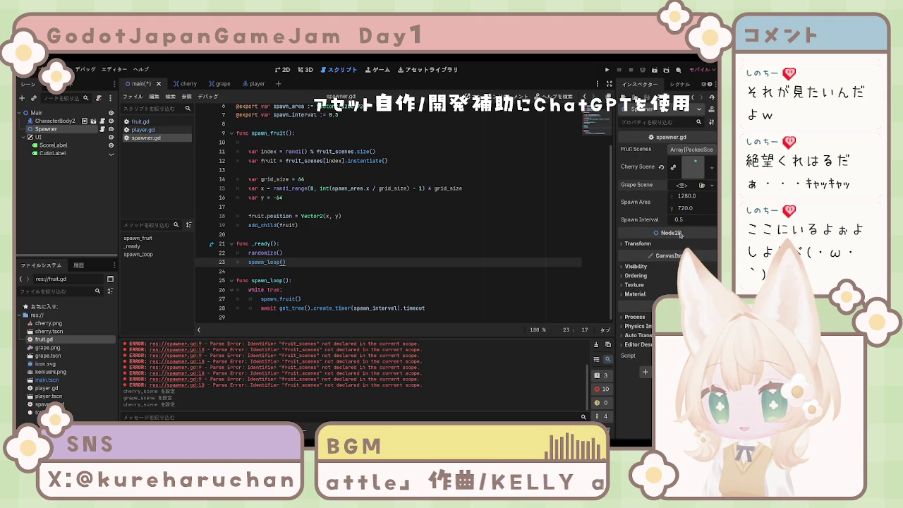
key("ctrl+shift+z")
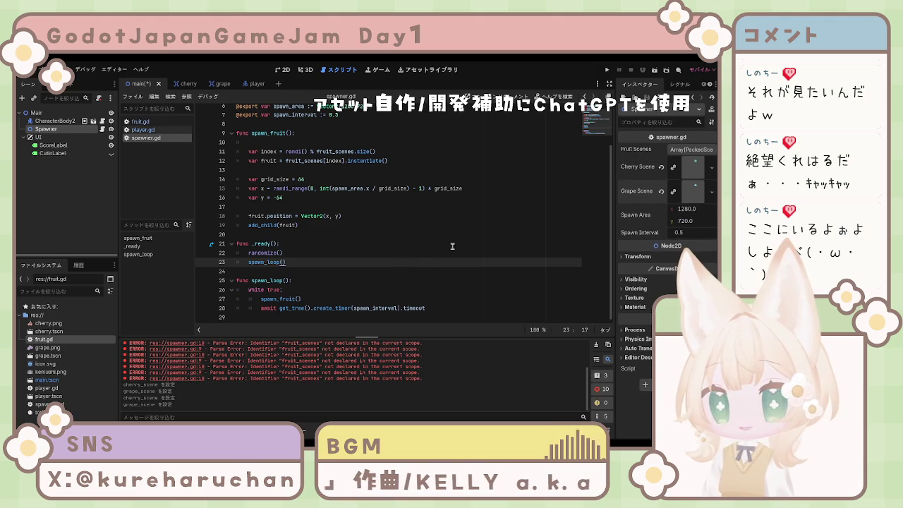
left_click(606, 71)
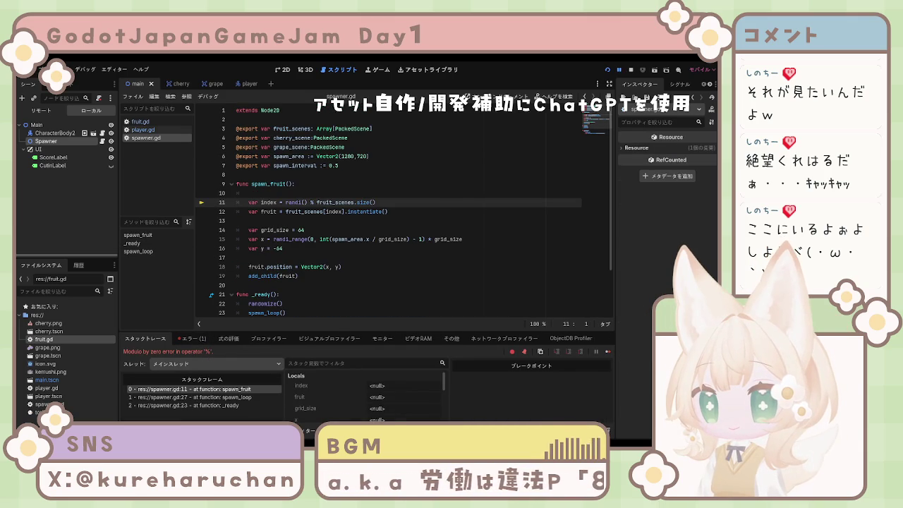
scroll(402, 212, "down", 2)
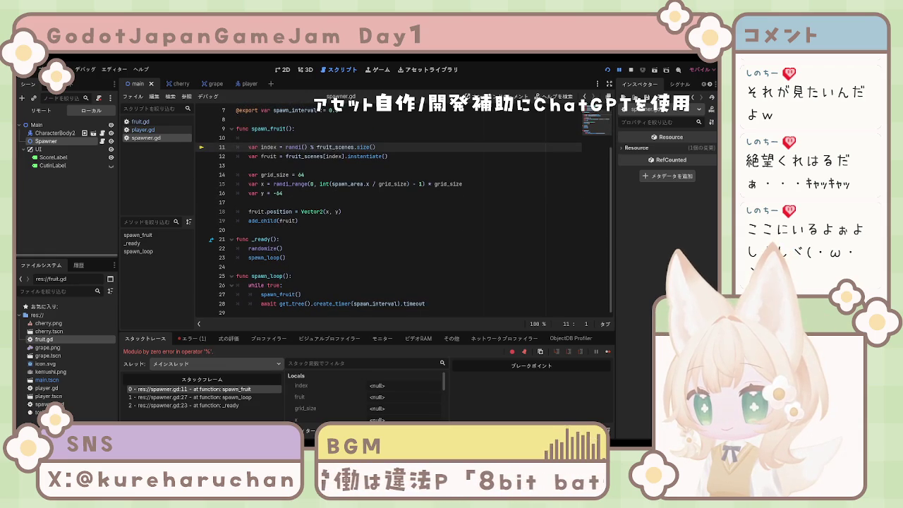
left_click(311, 146)
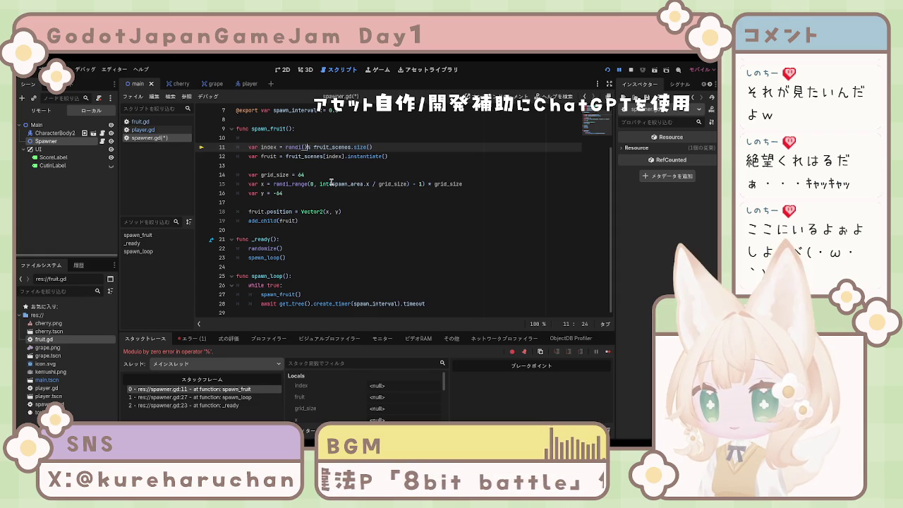
key("BackSpace")
type("%")
key("ctrl+s")
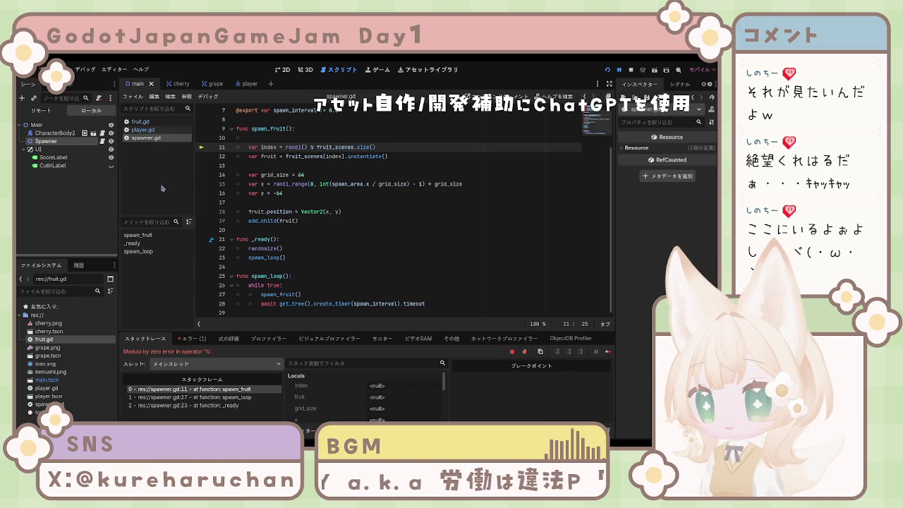
left_click(390, 184)
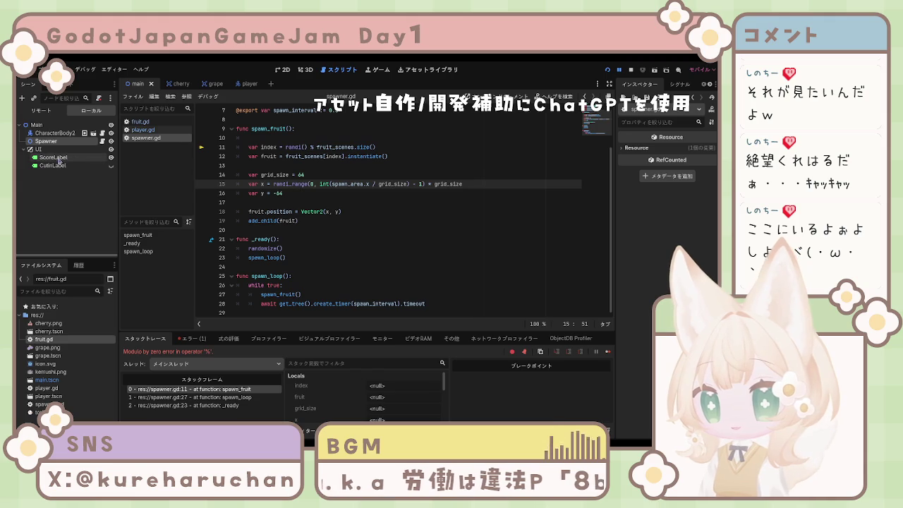
Look through fruit.gd, the Spawner's properties and the cherry and grape scenes, ending on the player scene.
left_click(145, 122)
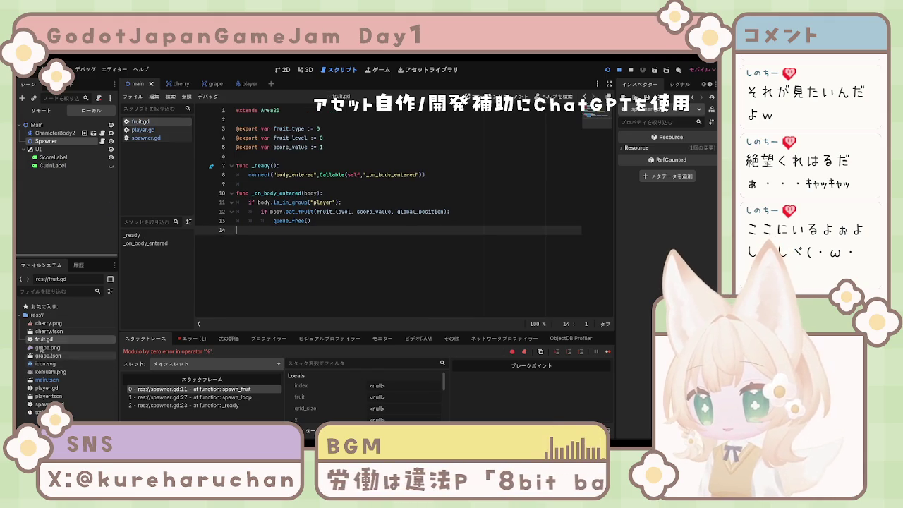
left_click(50, 142)
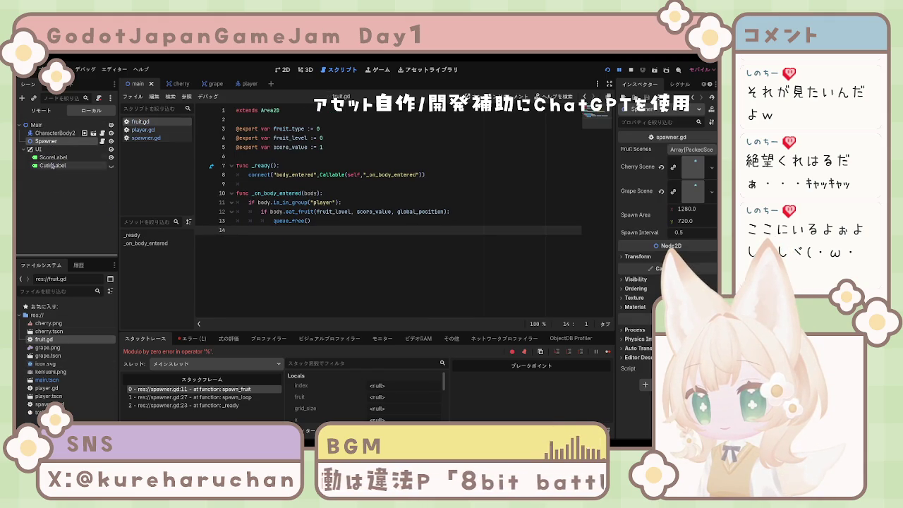
left_click(176, 83)
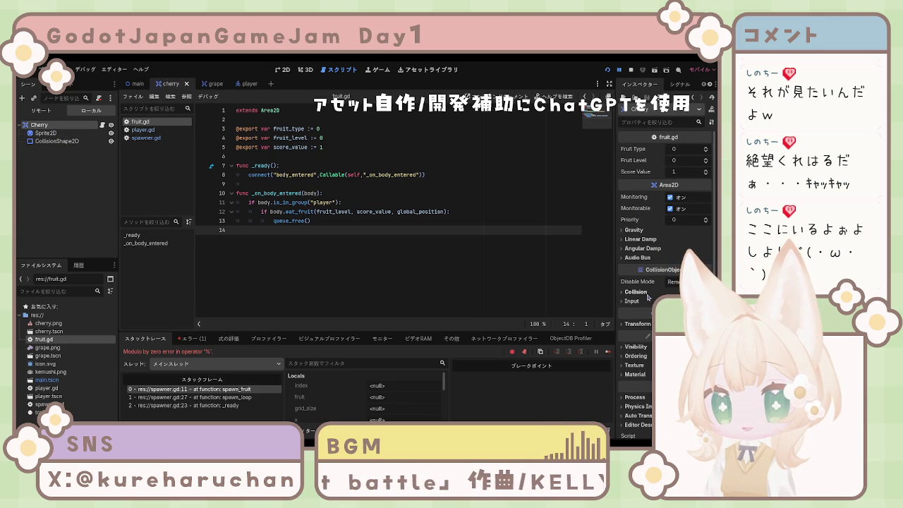
left_click(211, 85)
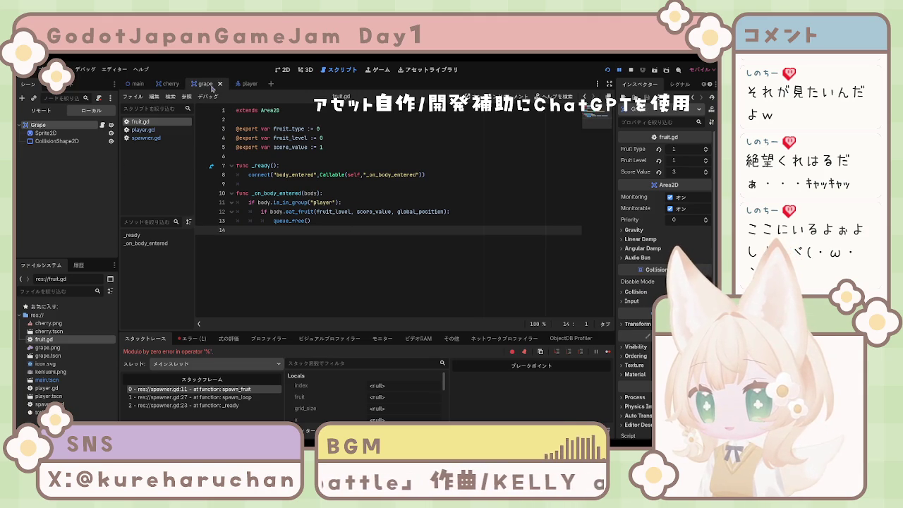
left_click(55, 141)
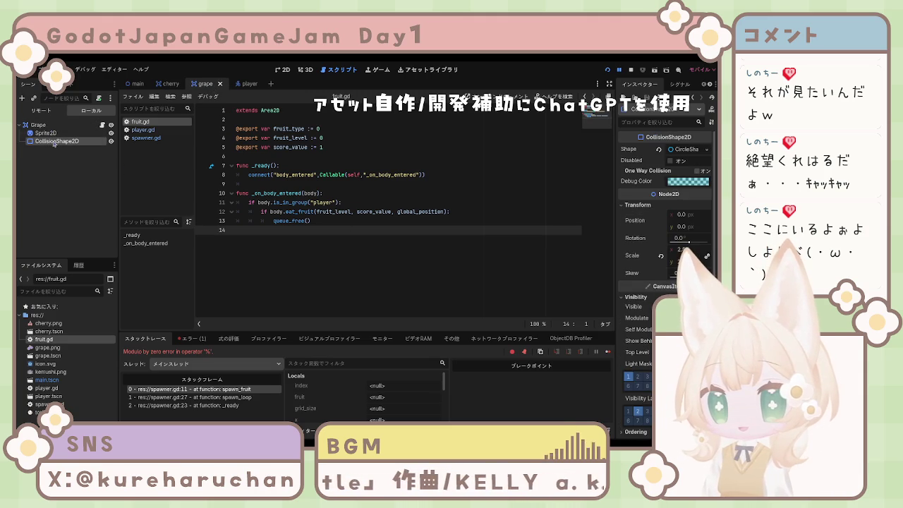
left_click(52, 126)
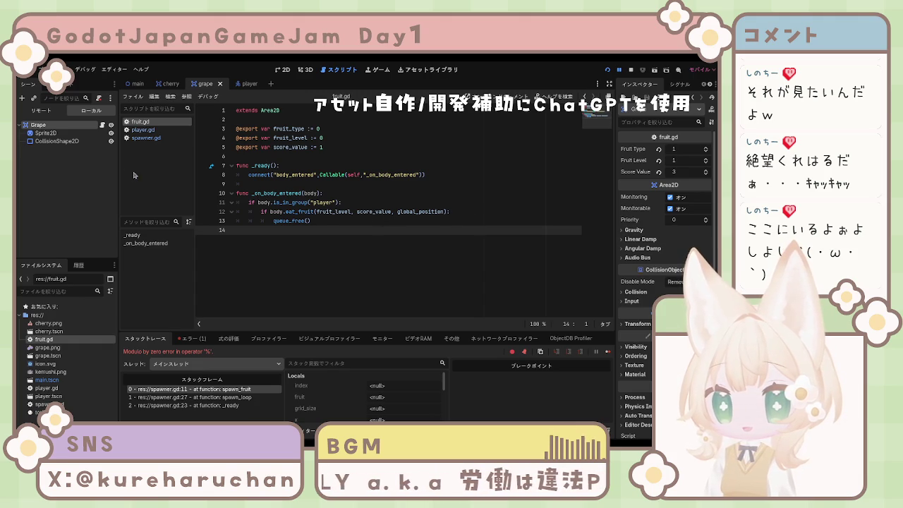
left_click(244, 85)
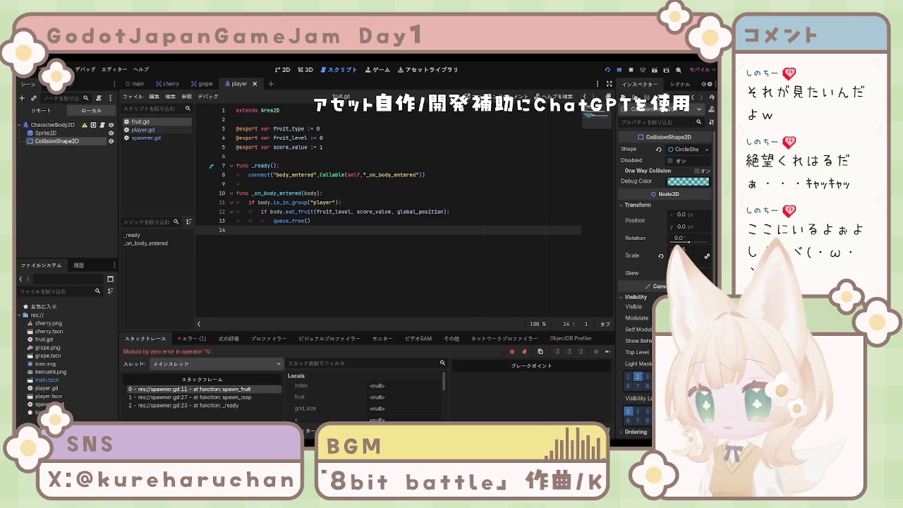
Open spawner.gd and return to the main scene to show the Spawner's Fruit Scenes property.
left_click(26, 211)
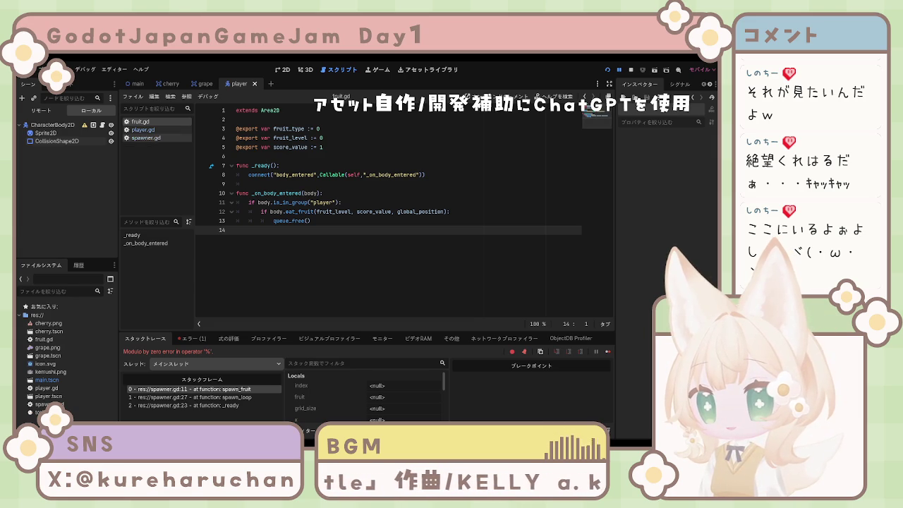
left_click(146, 138)
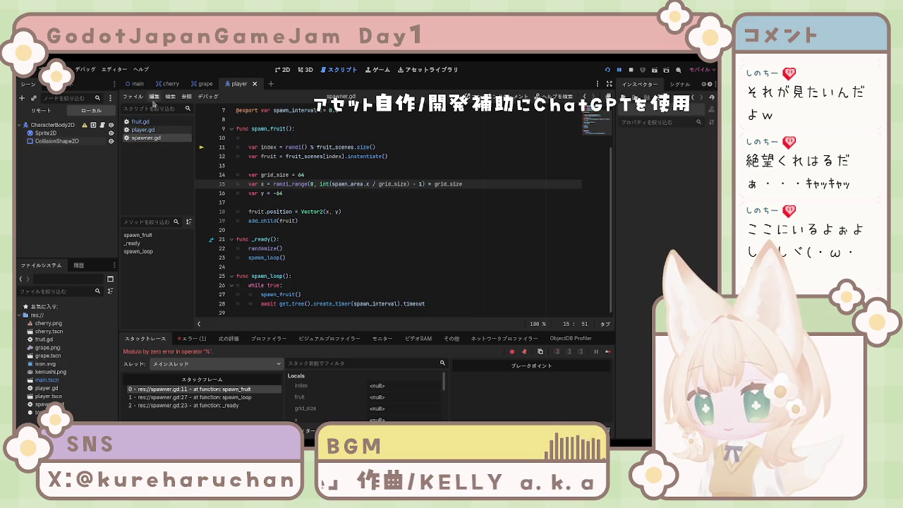
left_click(137, 83)
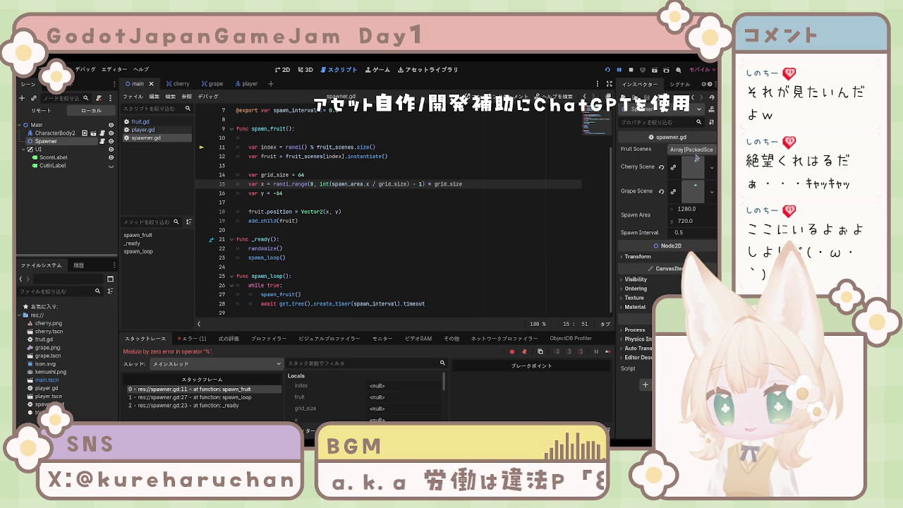
Expand the Spawner's Fruit Scenes array and add two elements to it.
left_click(695, 155)
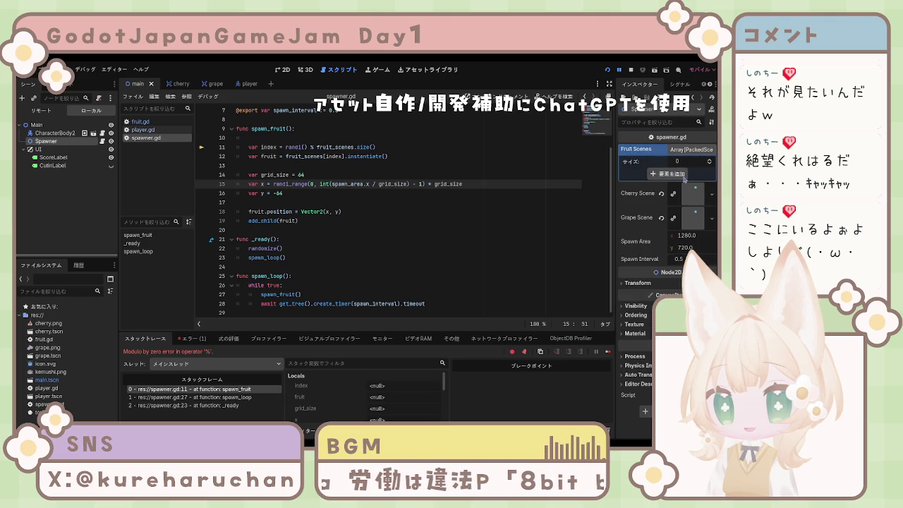
left_click(683, 176)
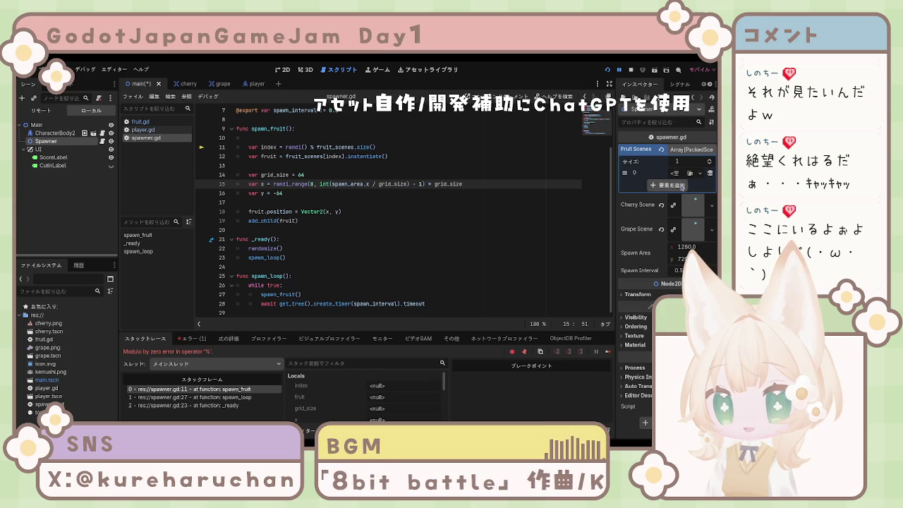
left_click(681, 186)
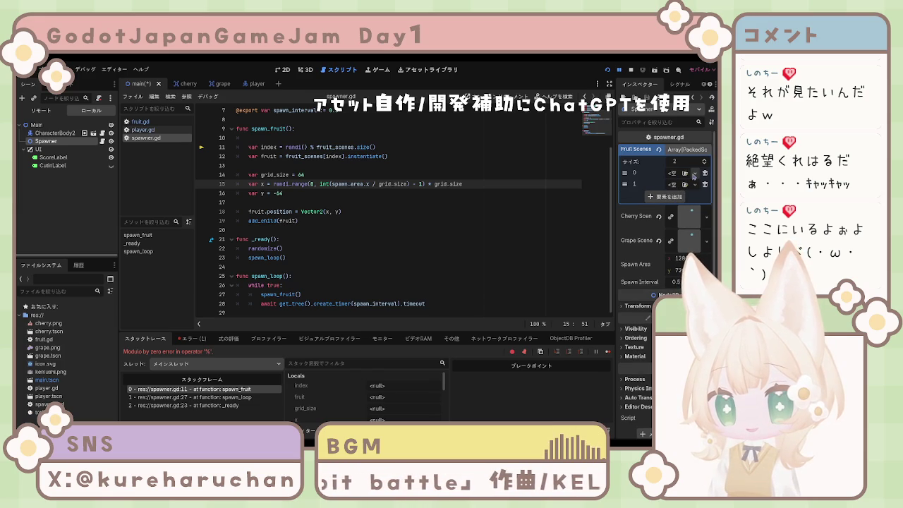
Undo the accidental clearing of the Cherry and Grape Scene fields and rerun the game.
left_click(658, 216)
left_click(659, 228)
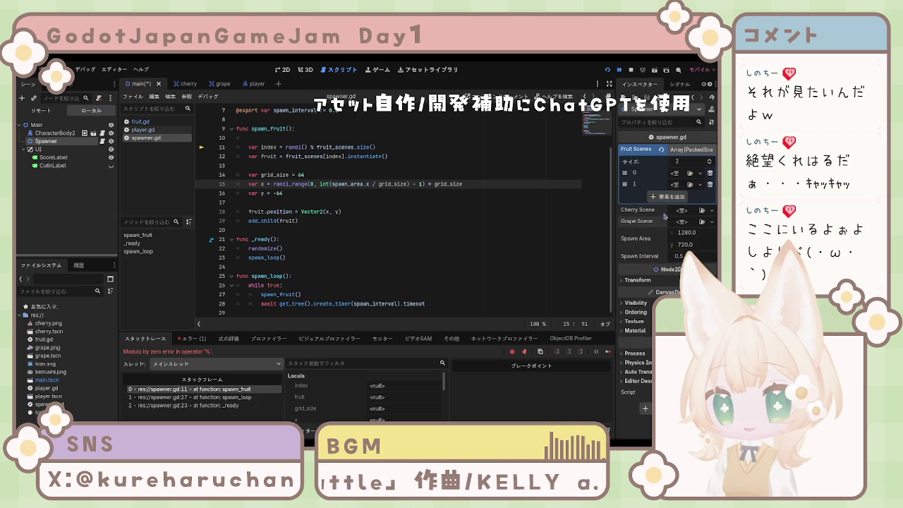
key("ctrl+z")
key("ctrl+z")
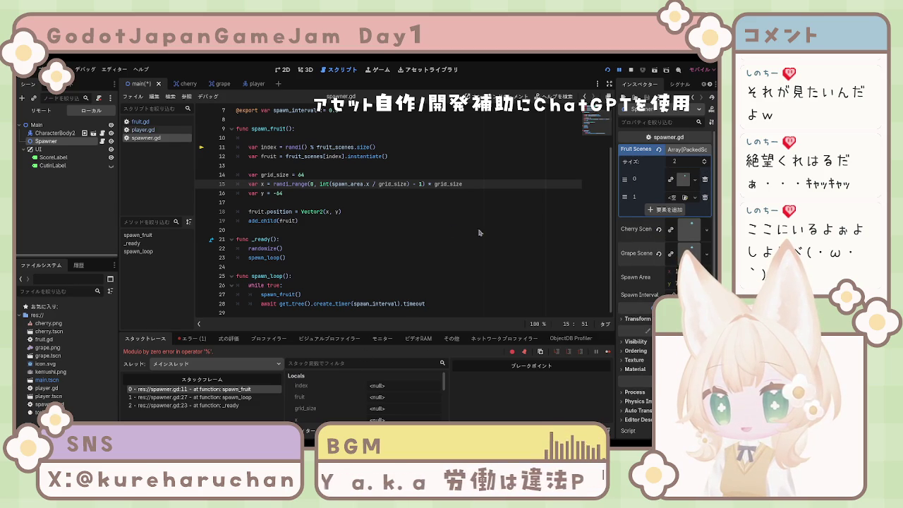
left_click(606, 69)
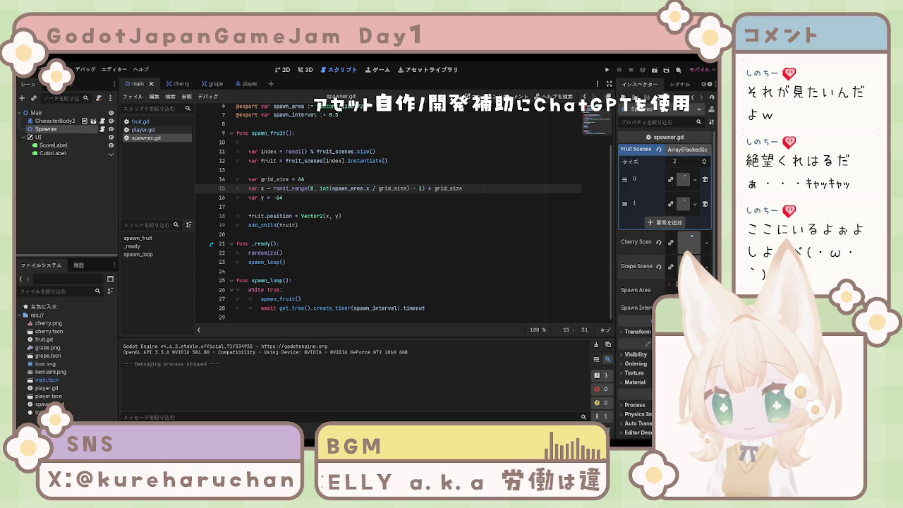
Collapse and re-expand Fruit Scenes, then widen the Inspector's property list.
left_click(643, 151)
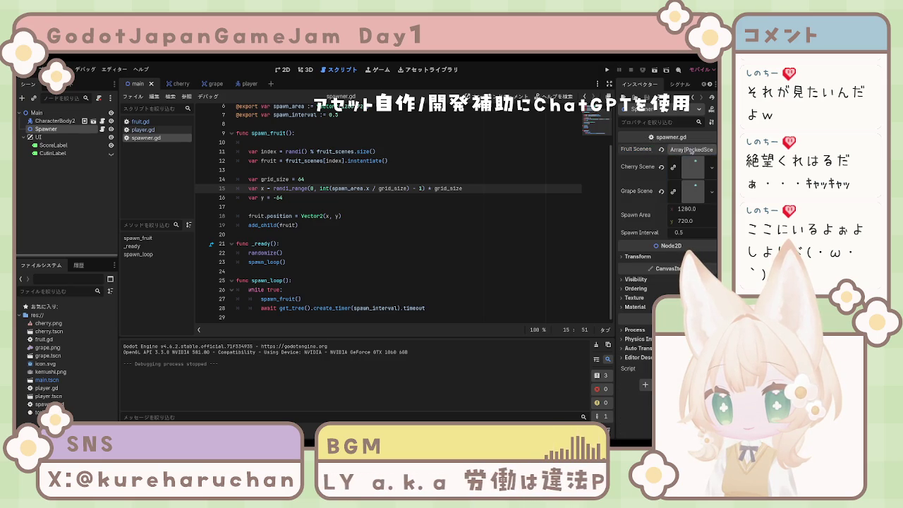
left_click(708, 153)
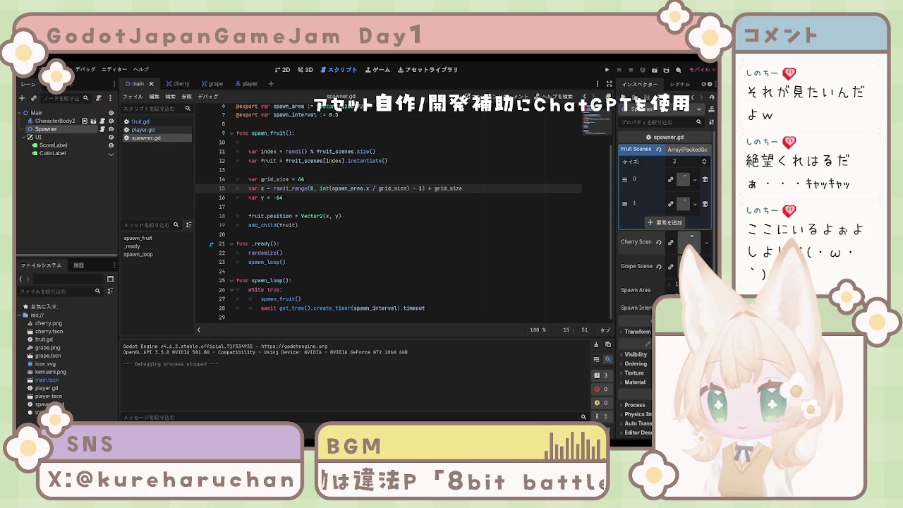
mouse_move(615, 153)
left_mouse_down()
mouse_move(523, 161)
mouse_move(574, 167)
left_mouse_up()
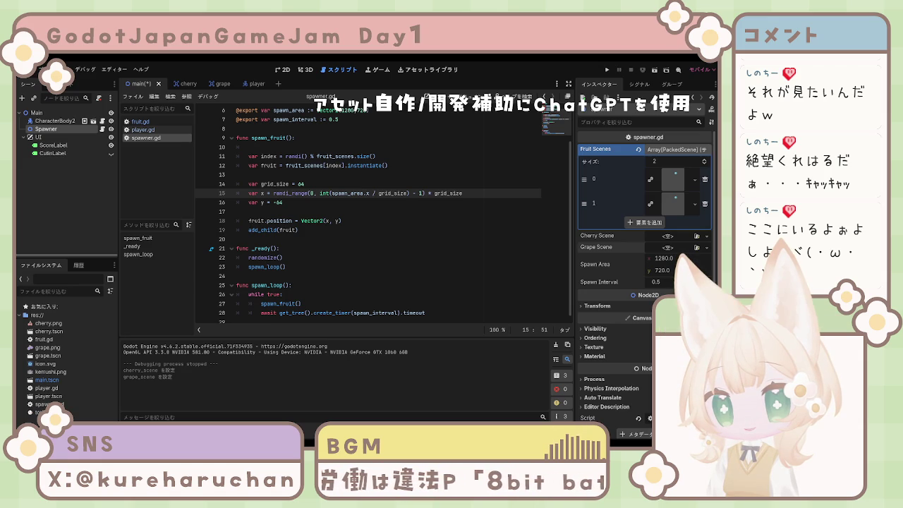
Test-run and stop the game, then check the 0.5 Spawn Interval and spawn_loop code.
key("F5")
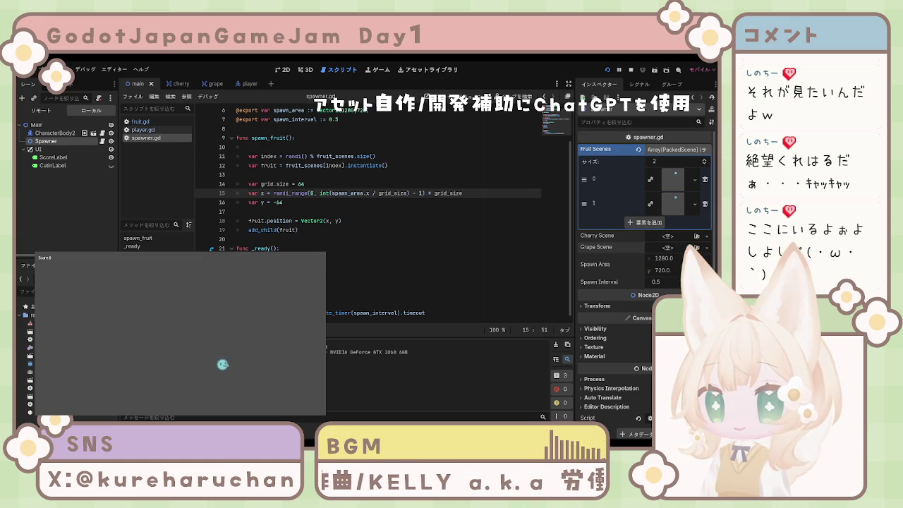
key("F8")
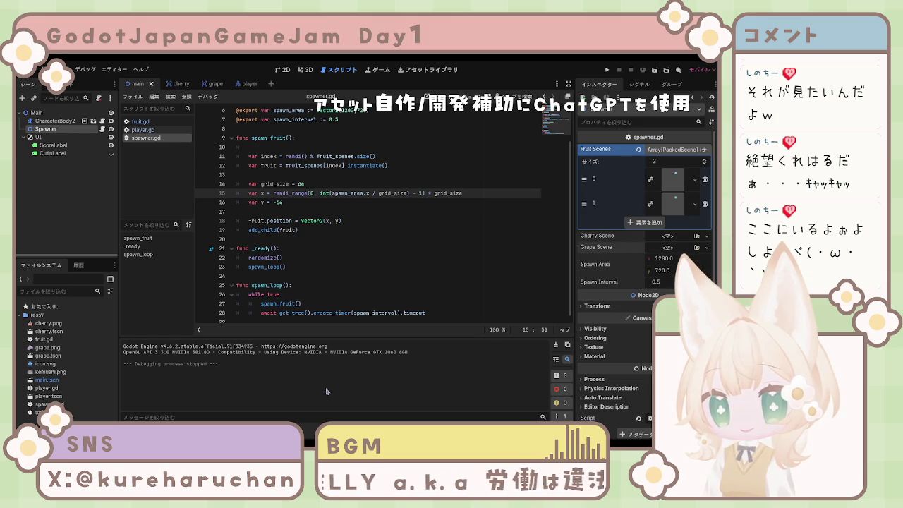
left_click(662, 283)
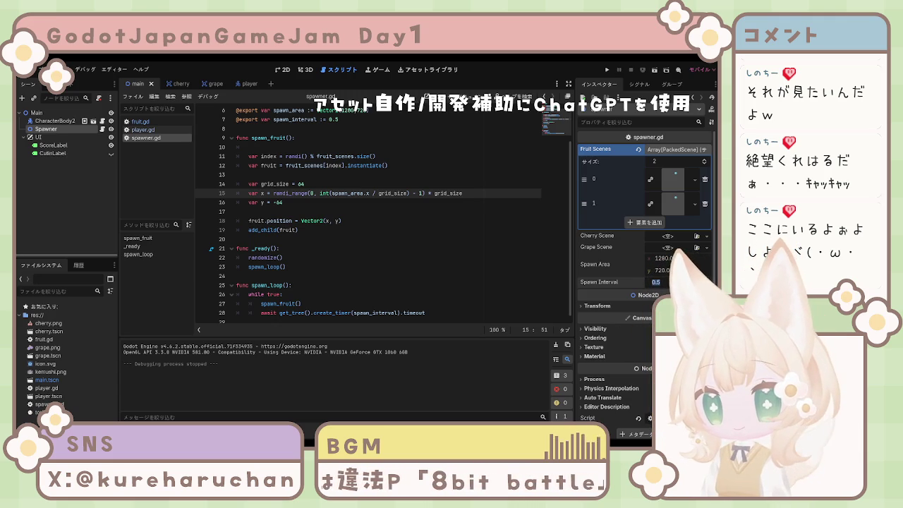
left_click(351, 286)
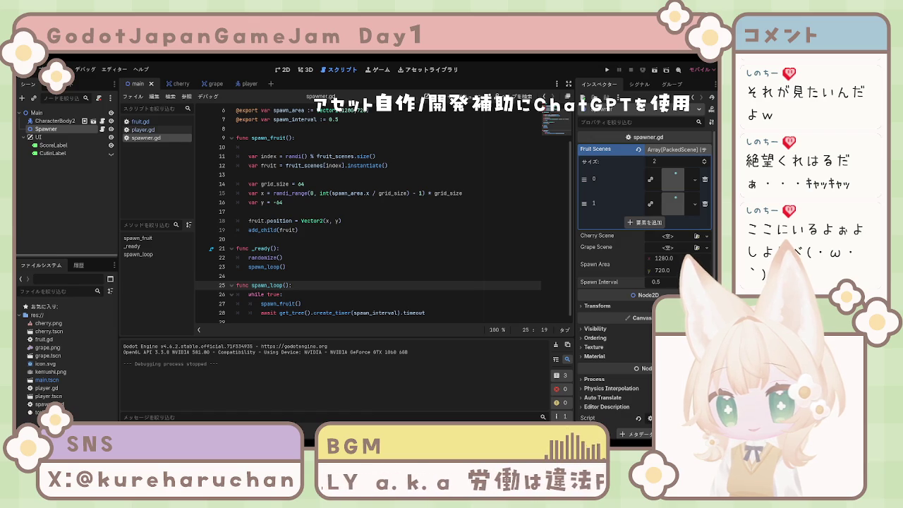
Add print("spawn!") as the first line of spawn_fruit and run the game.
scroll(381, 212, "up", 1)
scroll(342, 205, "up", 1)
left_click(339, 193)
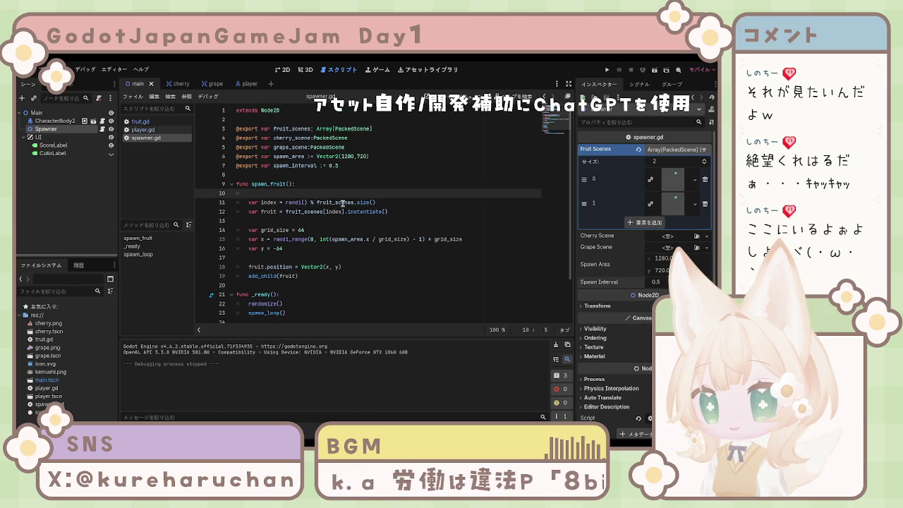
type("print(\"spawn!\")")
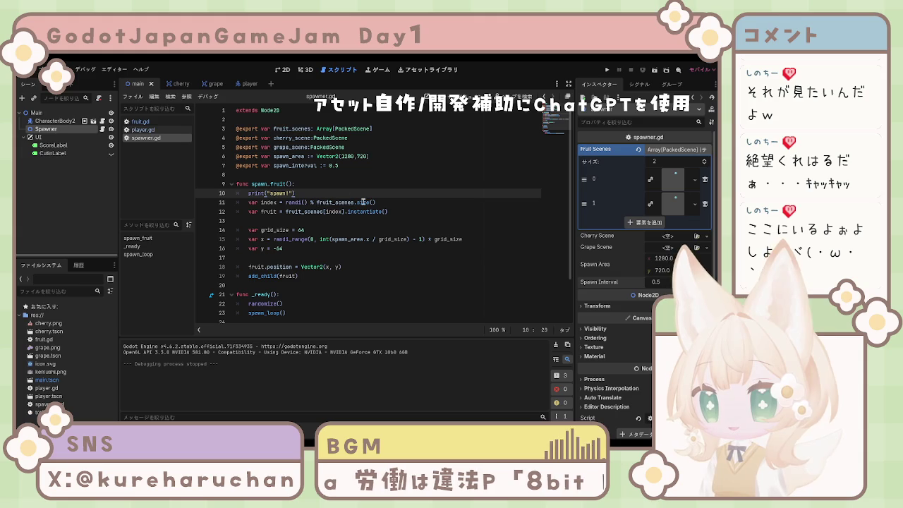
key("F5")
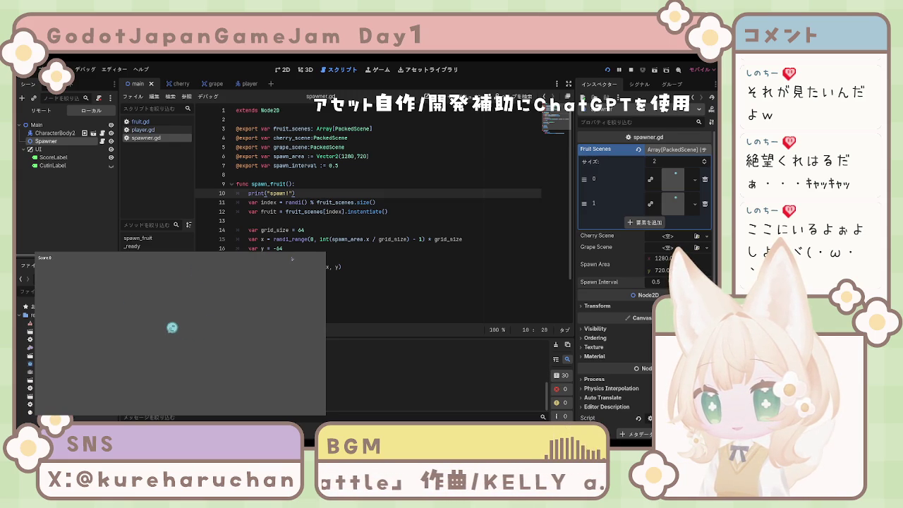
Stop the test run, check the var y = -64 line, and open fruit.gd.
key("F8")
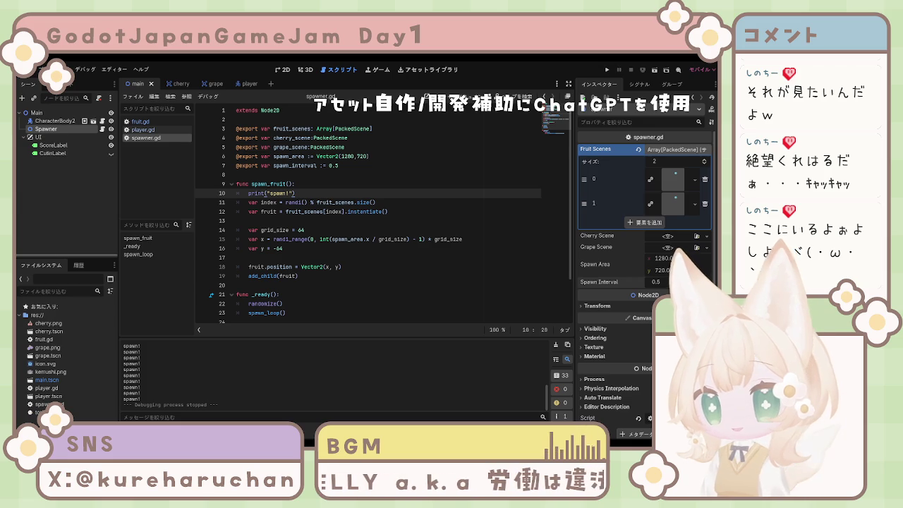
scroll(367, 212, "down", 2)
scroll(367, 211, "up", 2)
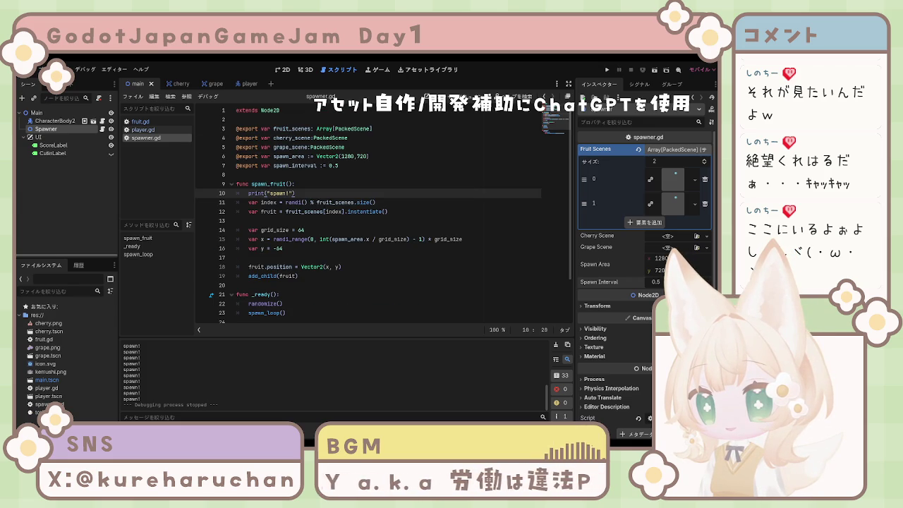
left_click(283, 248)
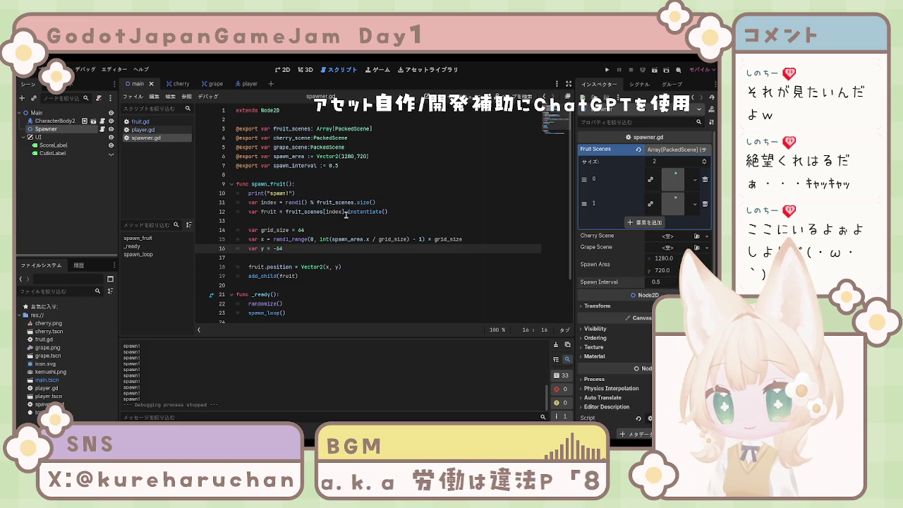
left_click(141, 130)
left_click(139, 122)
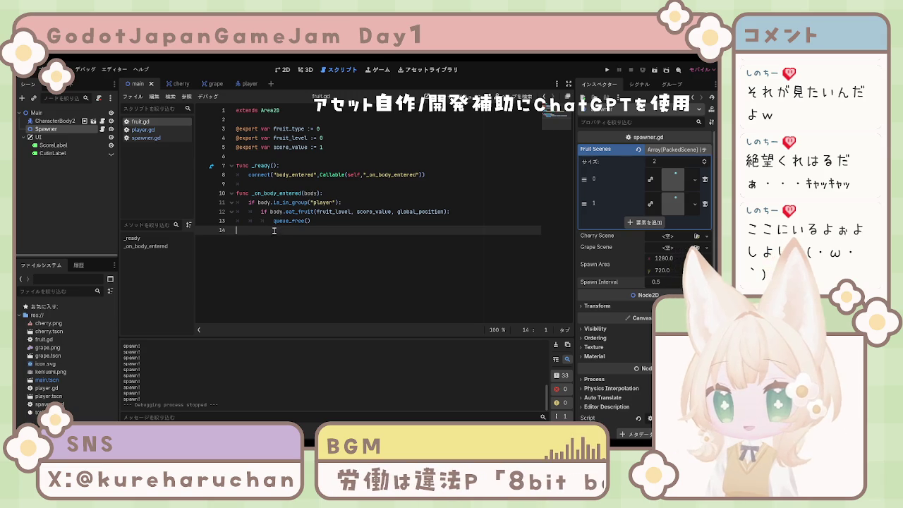
Add a _process function to fruit.gd moving the fruit down by 200 * delta, and save.
key("ctrl+v")
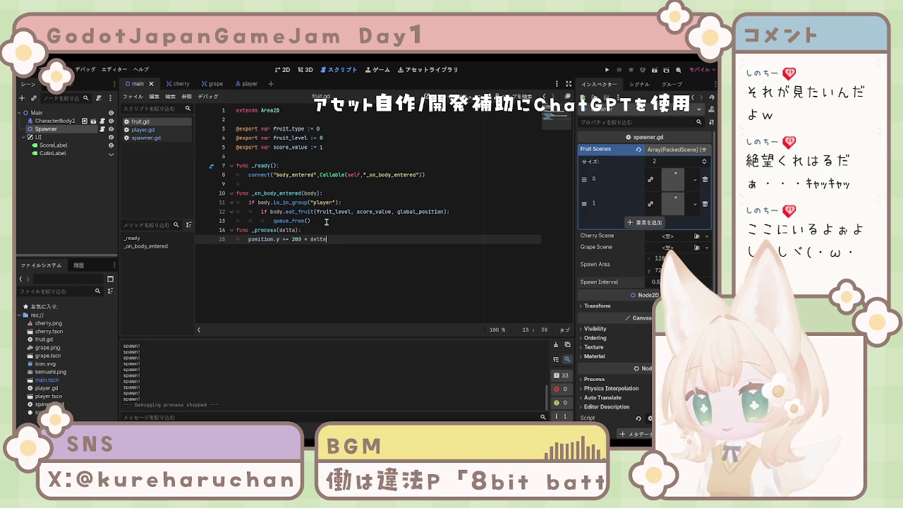
left_click(326, 222)
key("Return")
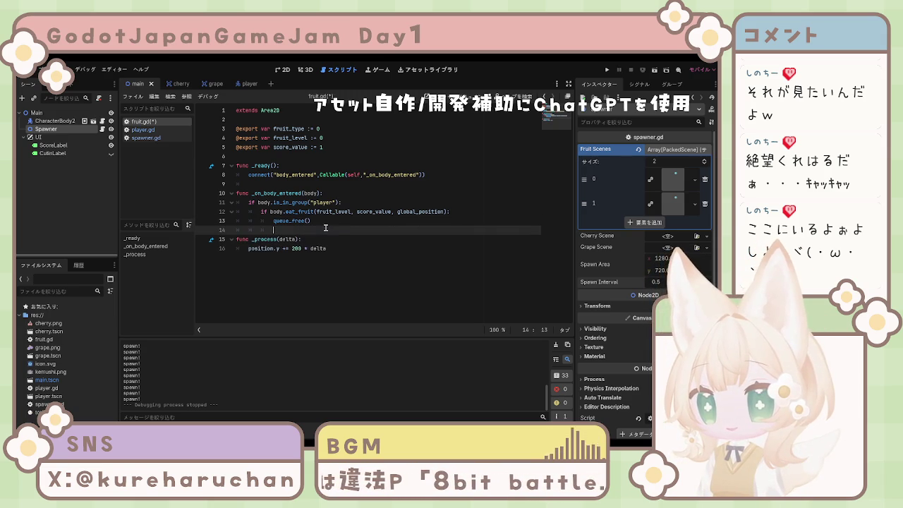
key("ctrl+s")
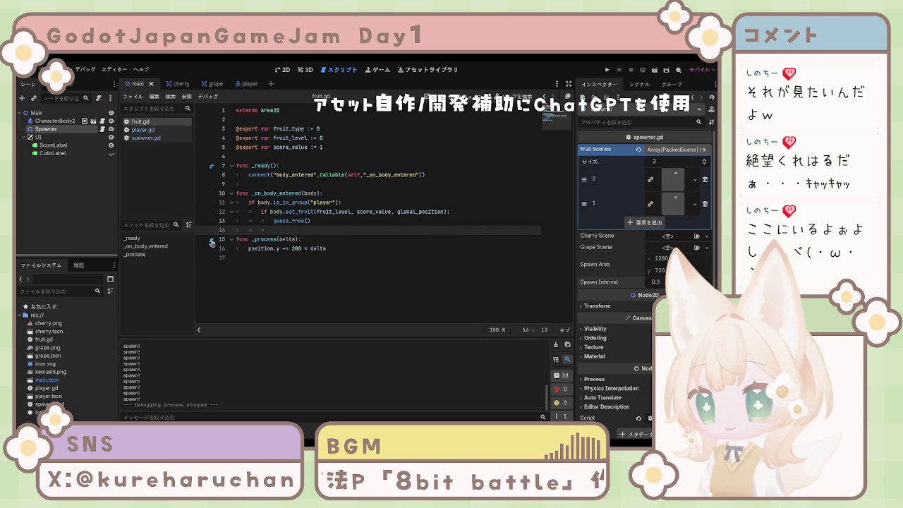
left_click(286, 257)
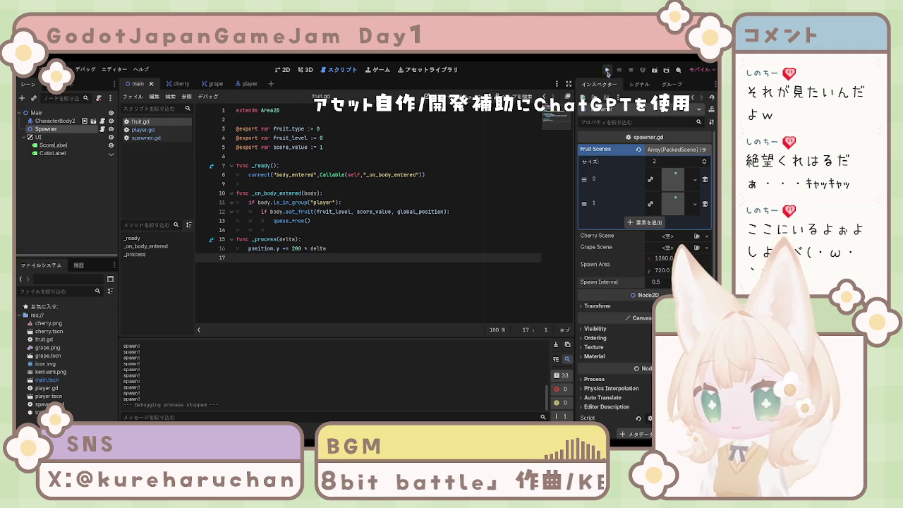
key("F5")
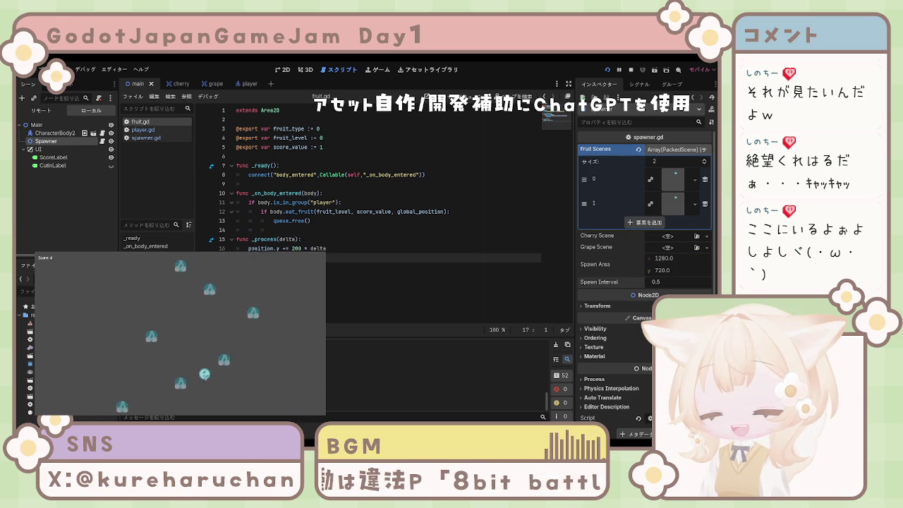
key("F8")
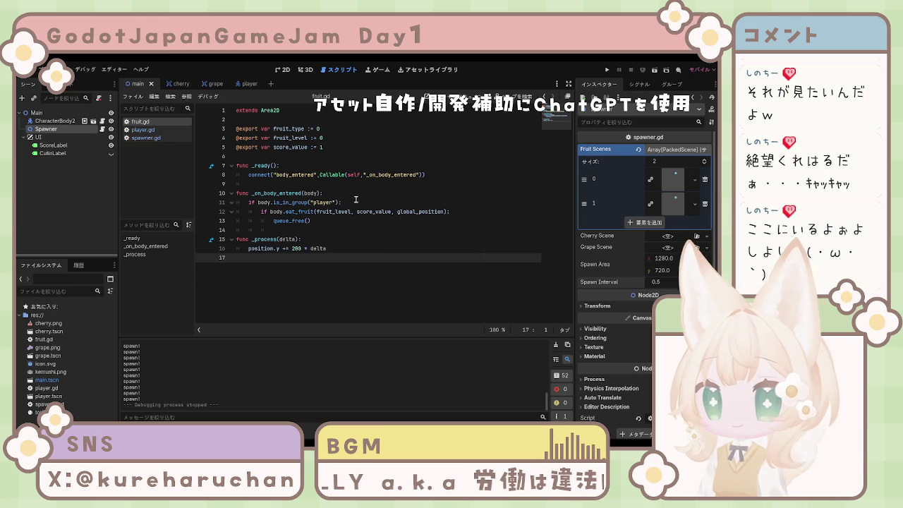
Paste the grid_size, fall_speed, target_y and is_falling declarations after score_value in fruit.gd.
left_click(338, 143)
key("Return")
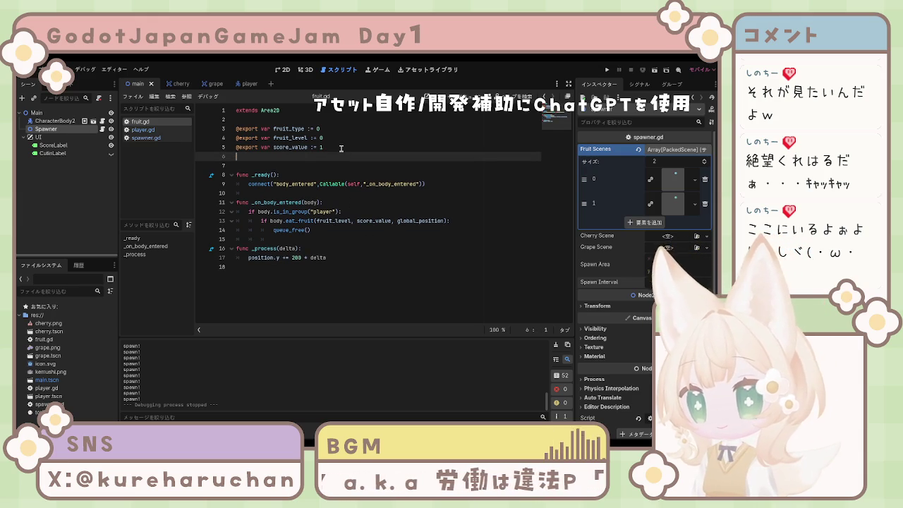
type("@export var grid_size := 64 @export var fall_speed := 300.0  var target_y := 0 var is_falling := true")
left_click(337, 199)
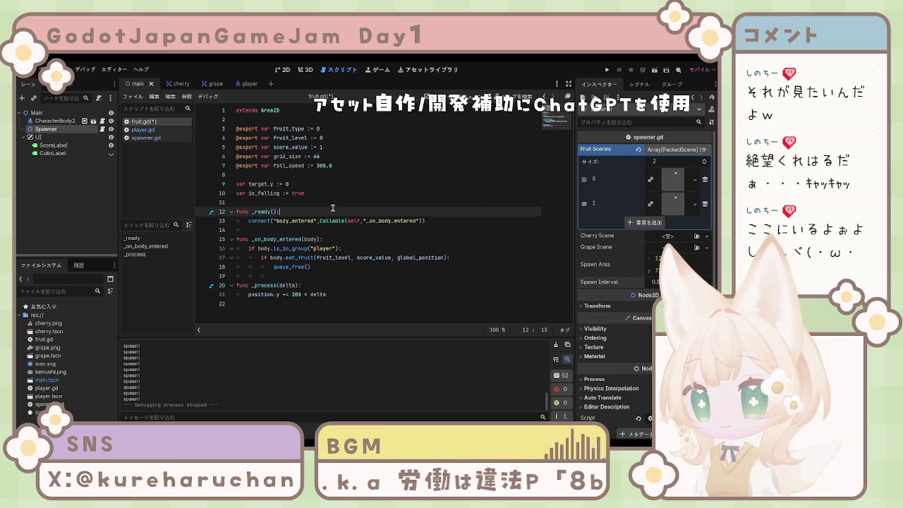
left_click(401, 294)
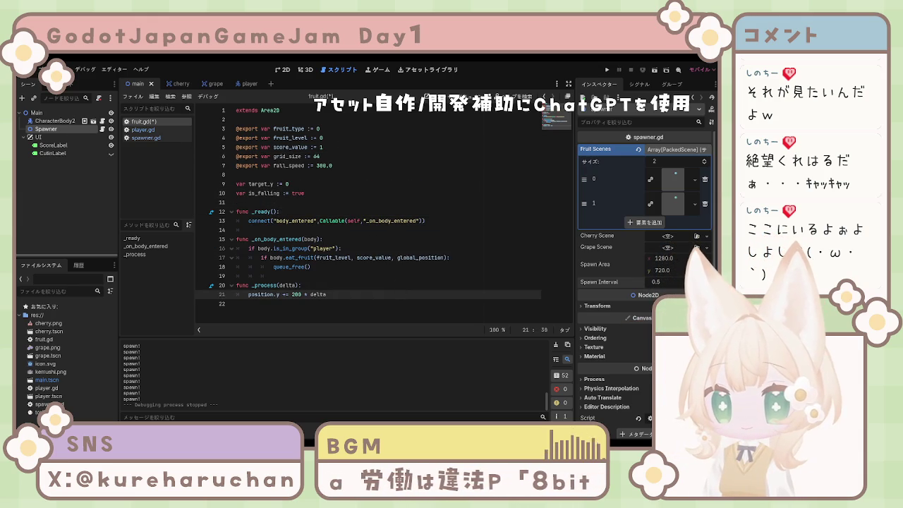
Save, switch to spawner.gd, and select the grid_size, x and y lines in spawn_fruit.
left_click(146, 137)
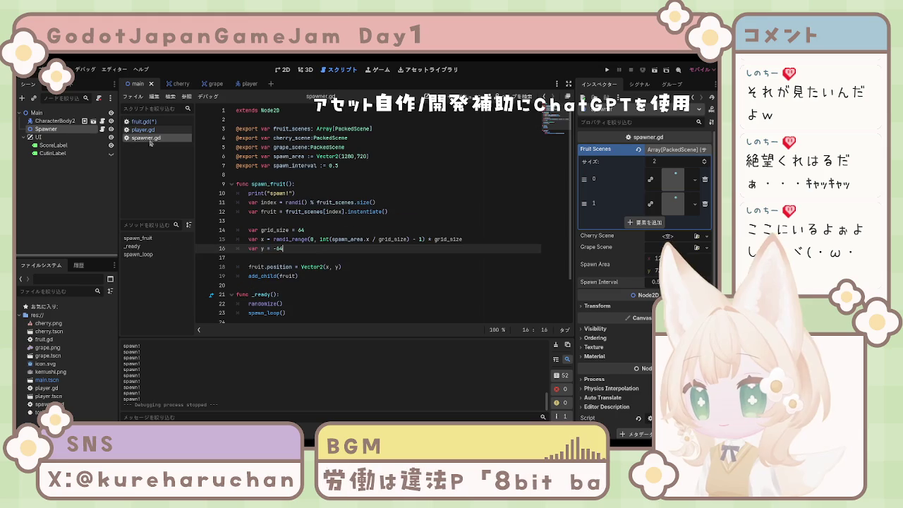
left_click(274, 239)
key("ctrl+s")
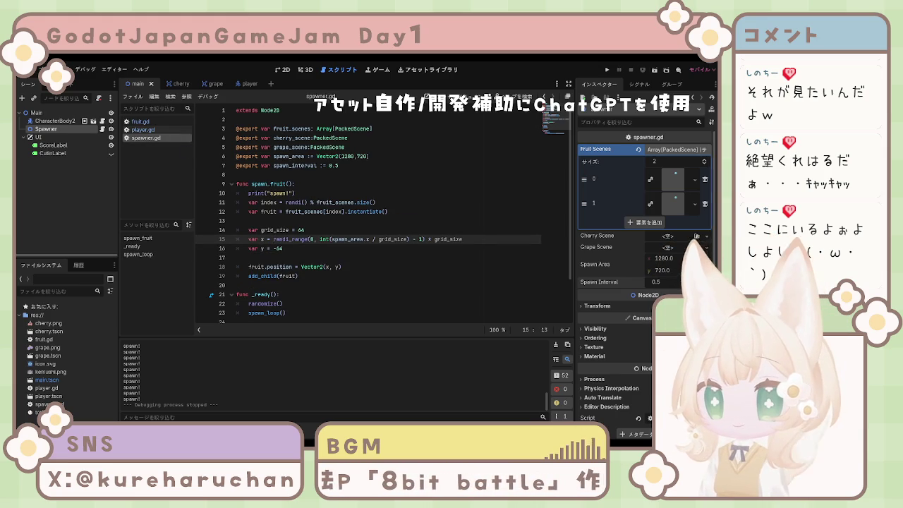
left_click(329, 266)
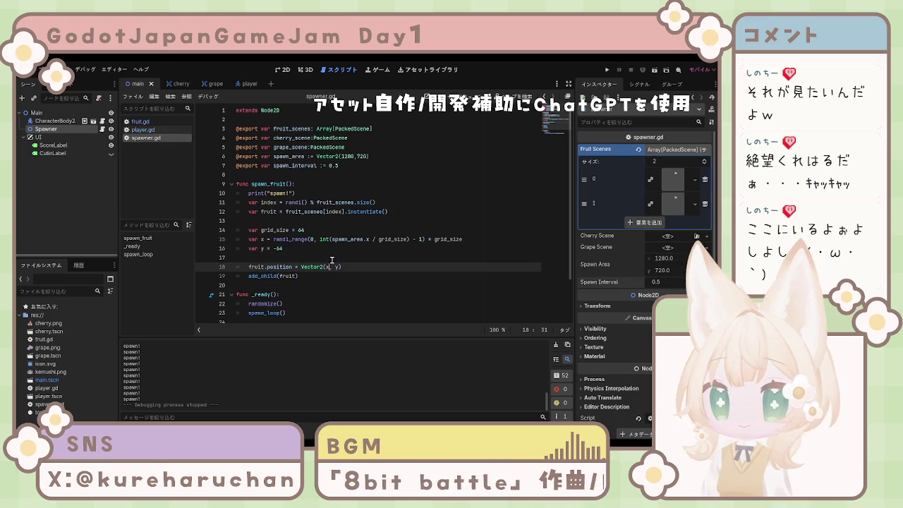
left_click(397, 255)
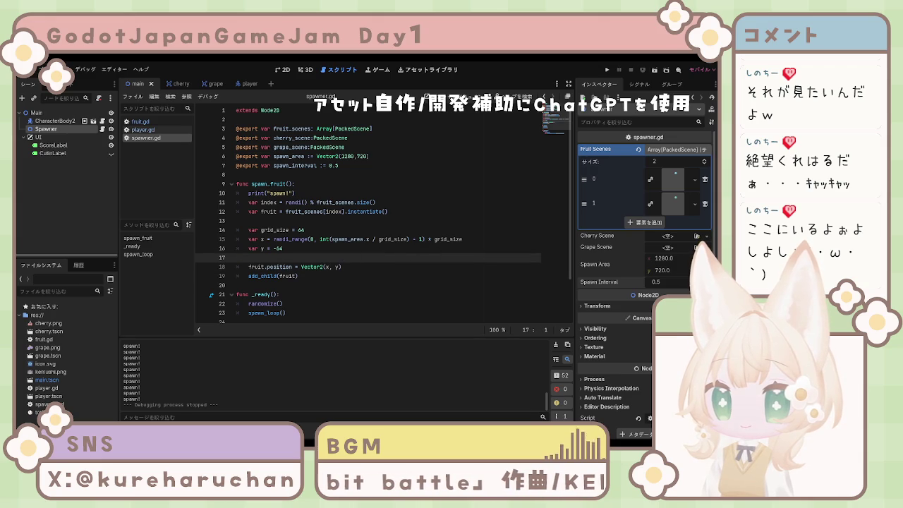
left_click(344, 211)
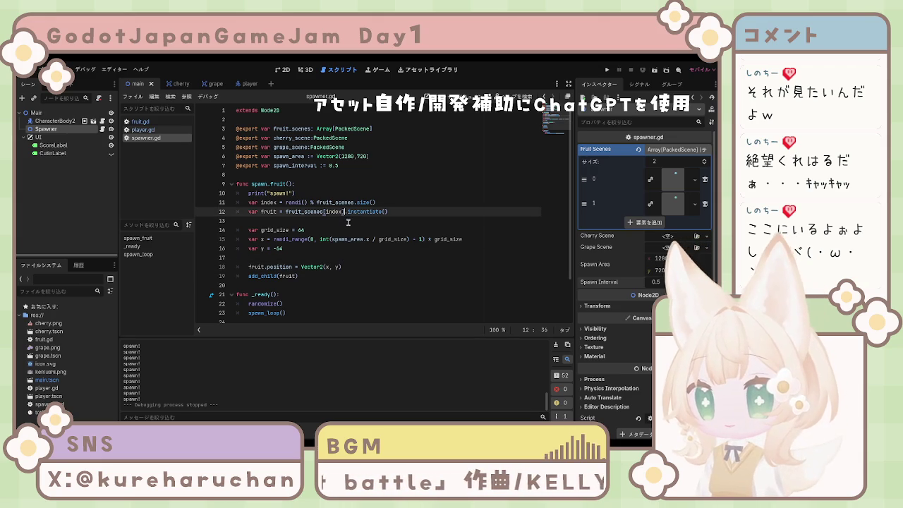
left_click_drag(248, 230, 313, 248)
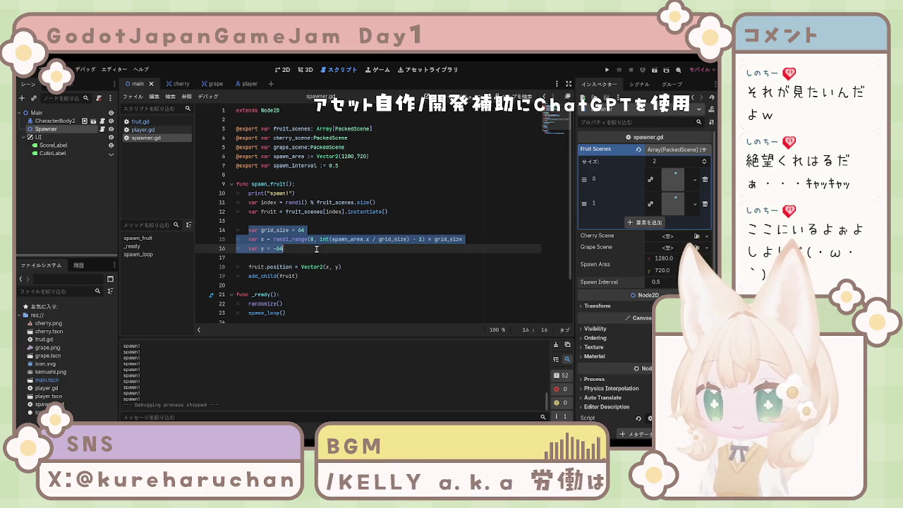
Replace the old position lines with the gx/gy grid code and delete the ここ重要 comment.
left_click_drag(314, 249, 389, 268)
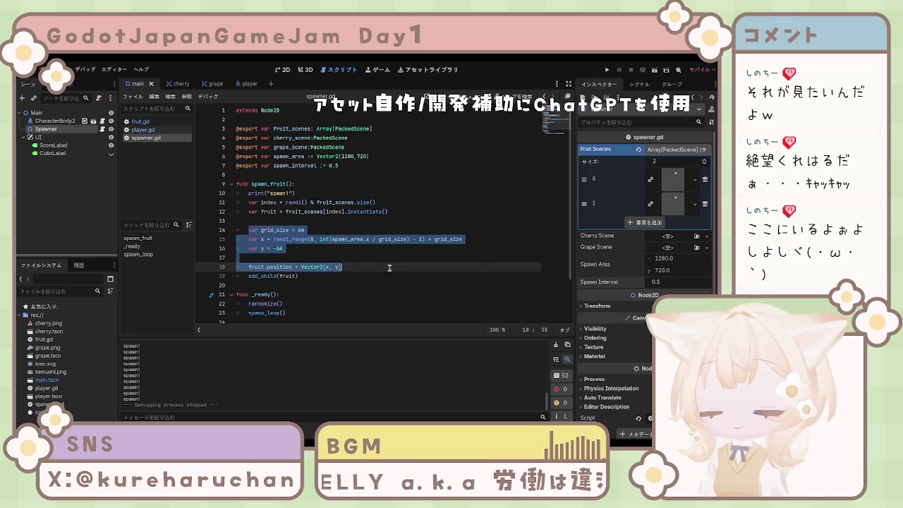
key("ctrl+v")
key("ctrl+s")
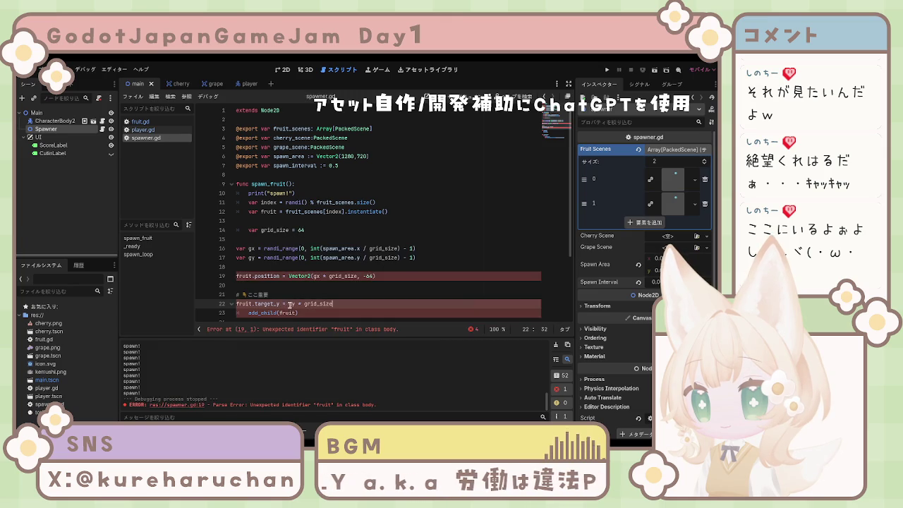
scroll(285, 305, "down", 1)
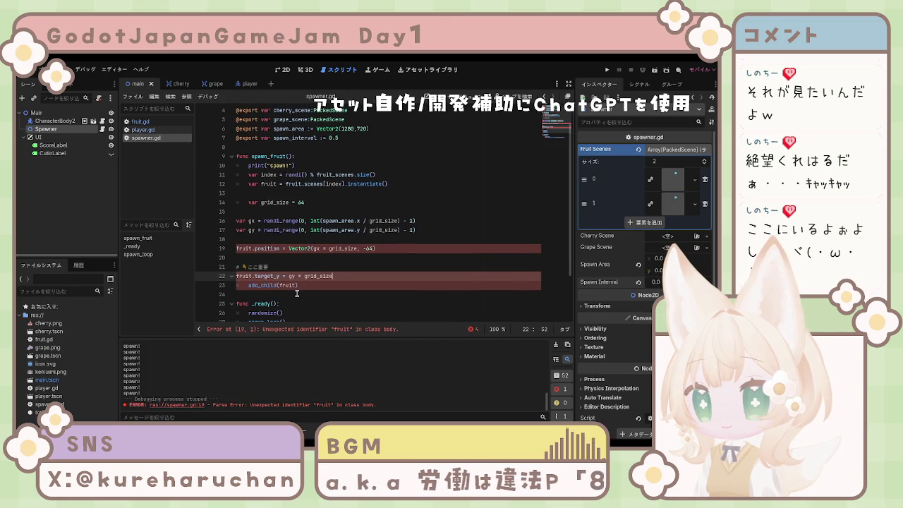
left_click(269, 267)
key("shift+Home")
key("BackSpace")
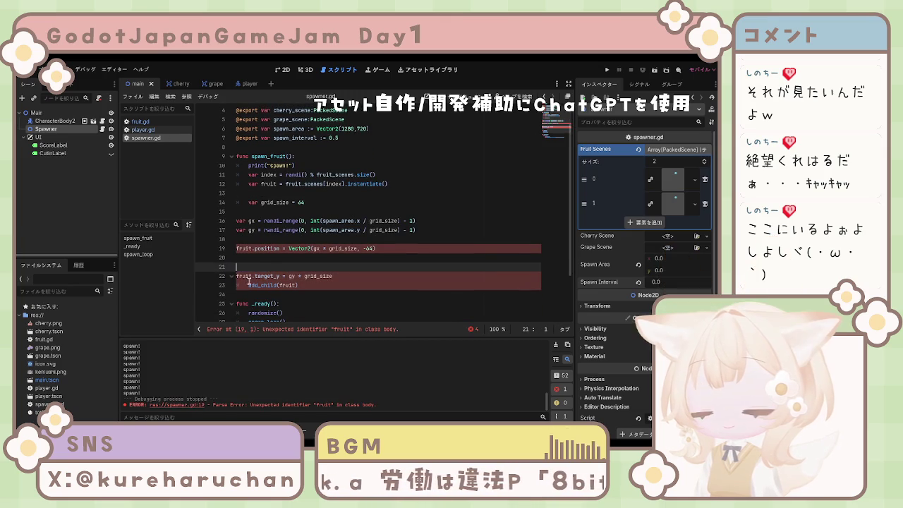
key("BackSpace")
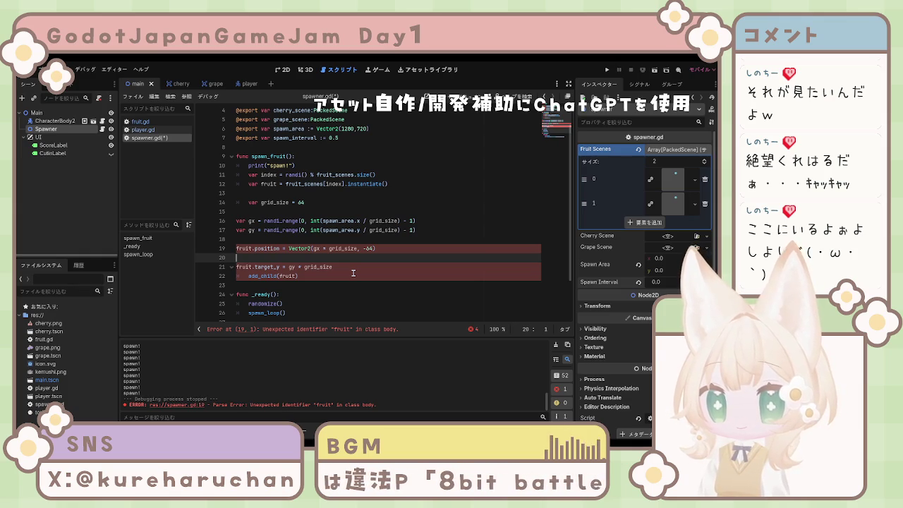
Indent the pasted block into spawn_fruit, dedent add_child(fruit) one level, and save spawner.gd.
left_click_drag(308, 276, 224, 278)
left_click(324, 277)
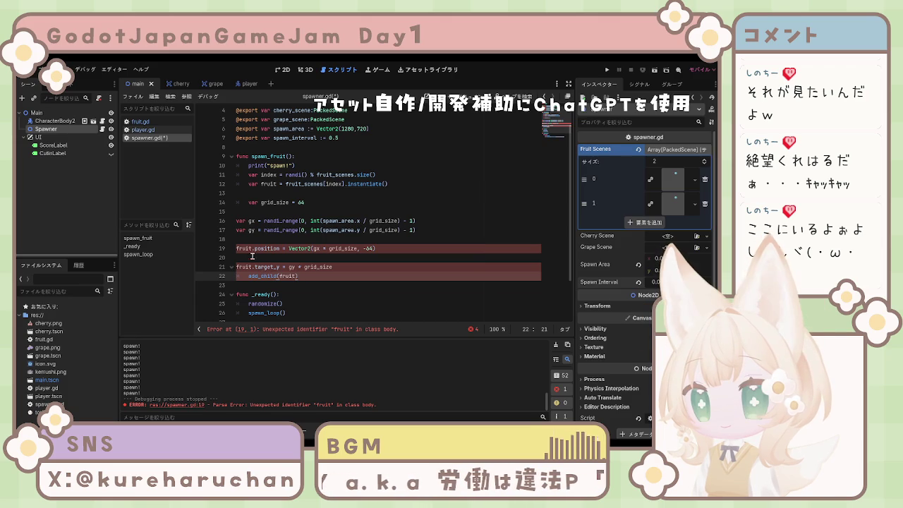
left_click_drag(237, 221, 347, 239)
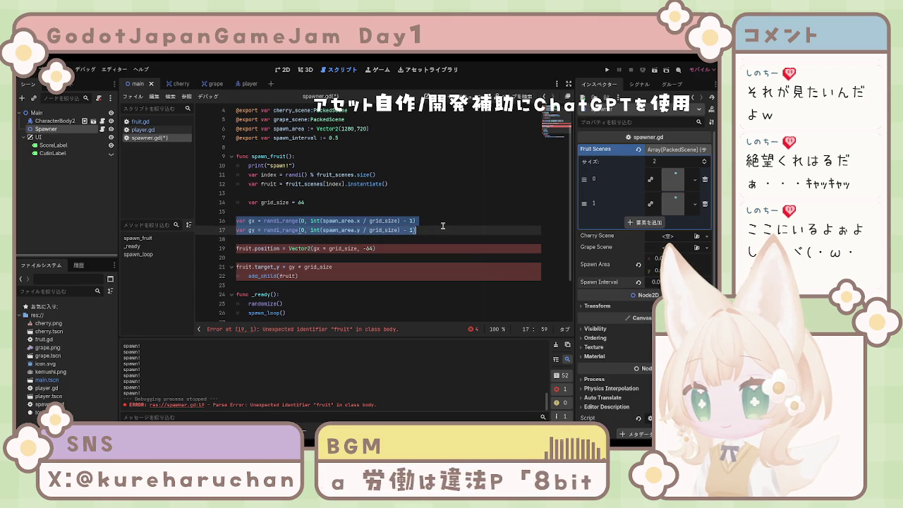
mouse_move(350, 240)
left_mouse_down()
mouse_move(456, 259)
mouse_move(465, 273)
left_mouse_up()
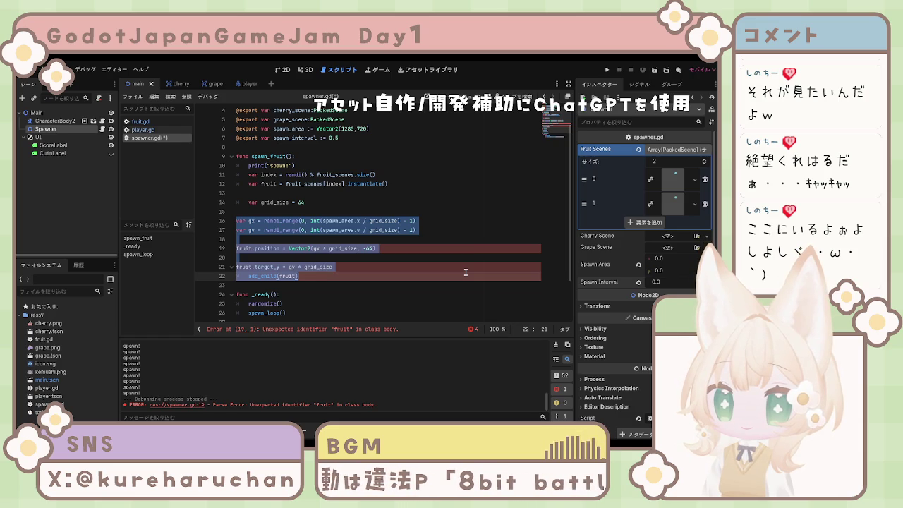
key("Tab")
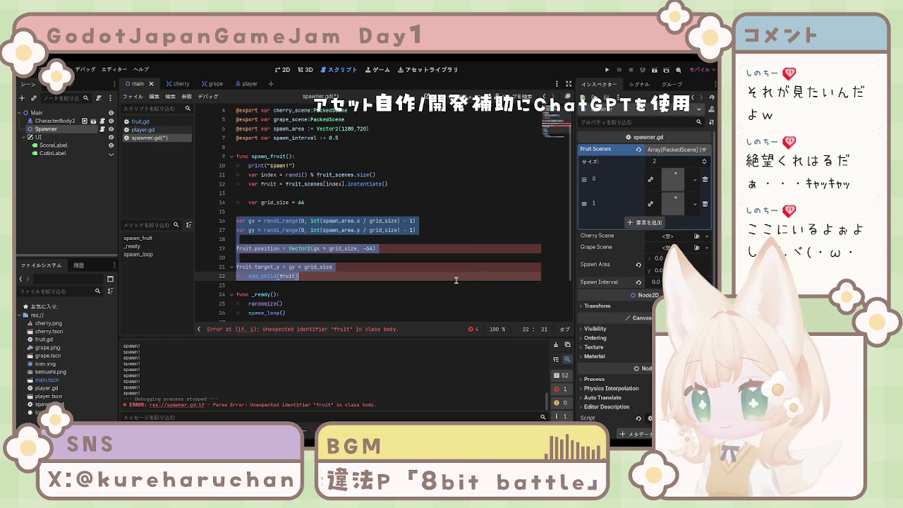
left_click(413, 285)
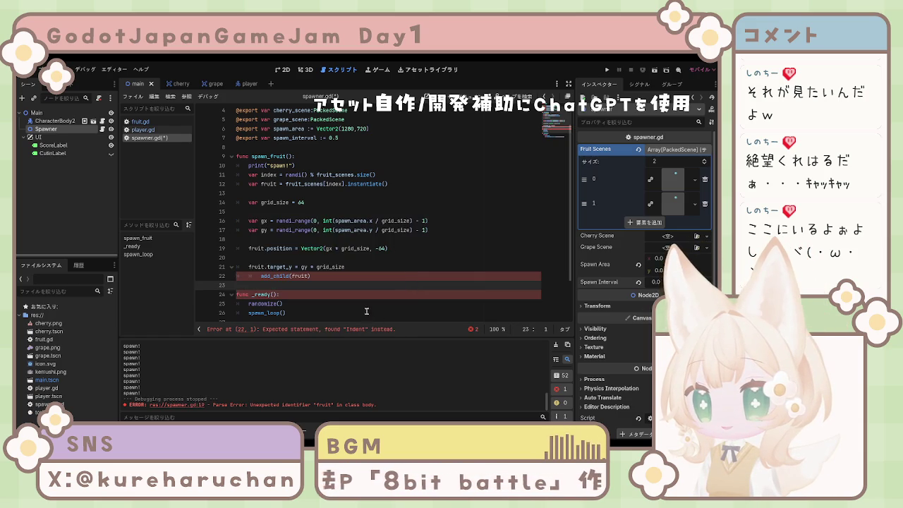
key("Up")
key("shift+Tab")
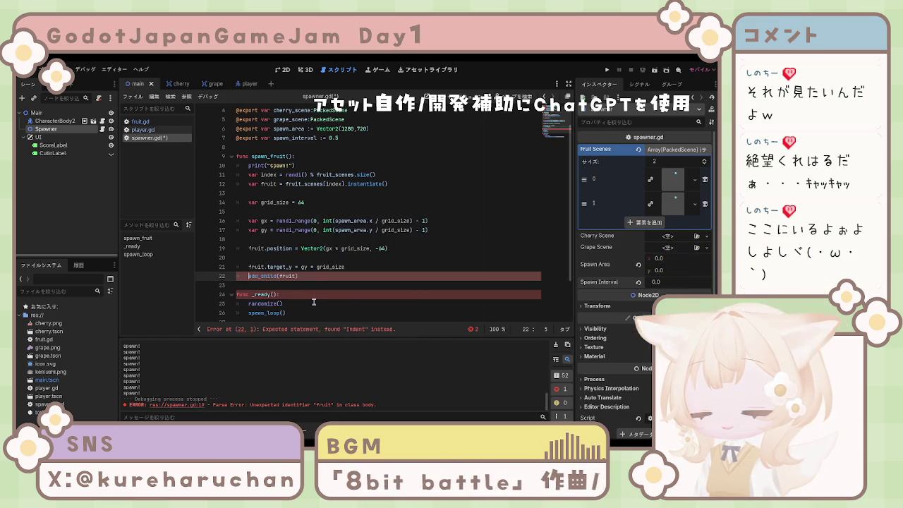
key("ctrl+s")
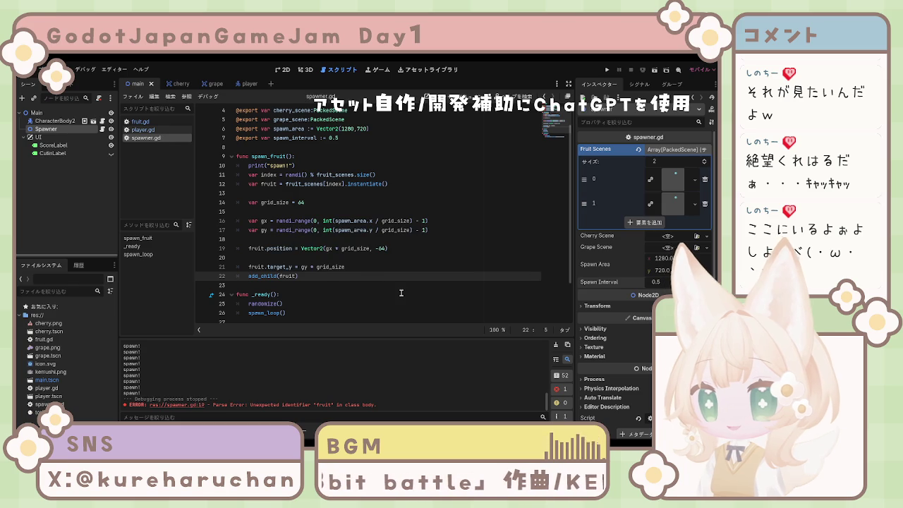
scroll(375, 252, "down", 2)
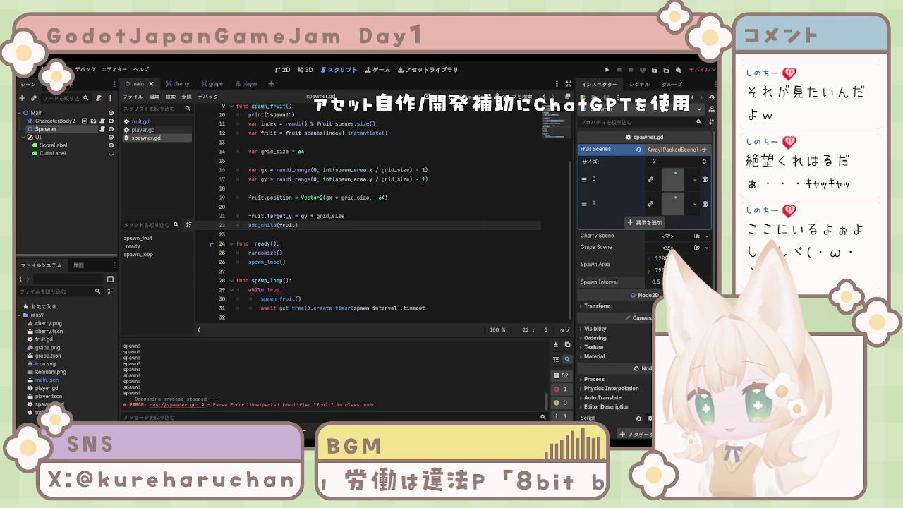
Review spawn_loop in spawner.gd, then switch to fruit.gd.
scroll(368, 212, "up", 3)
scroll(368, 212, "down", 3)
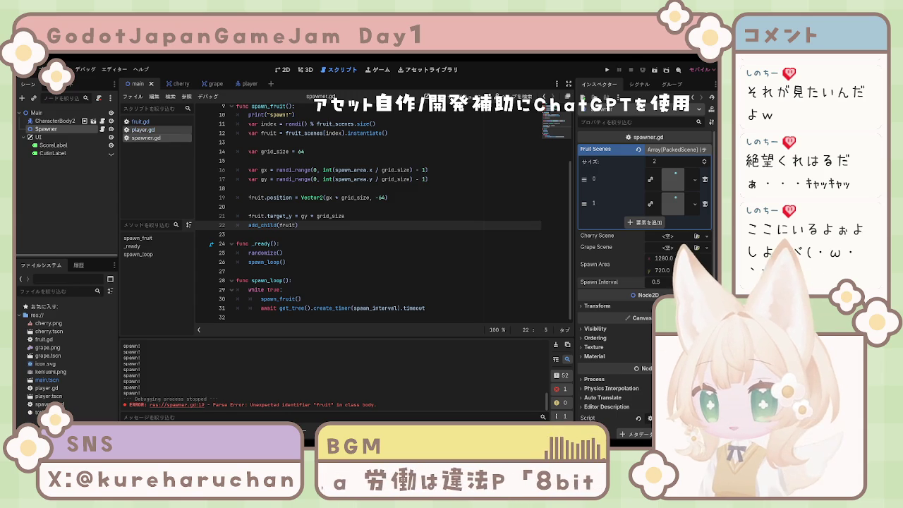
left_click(140, 121)
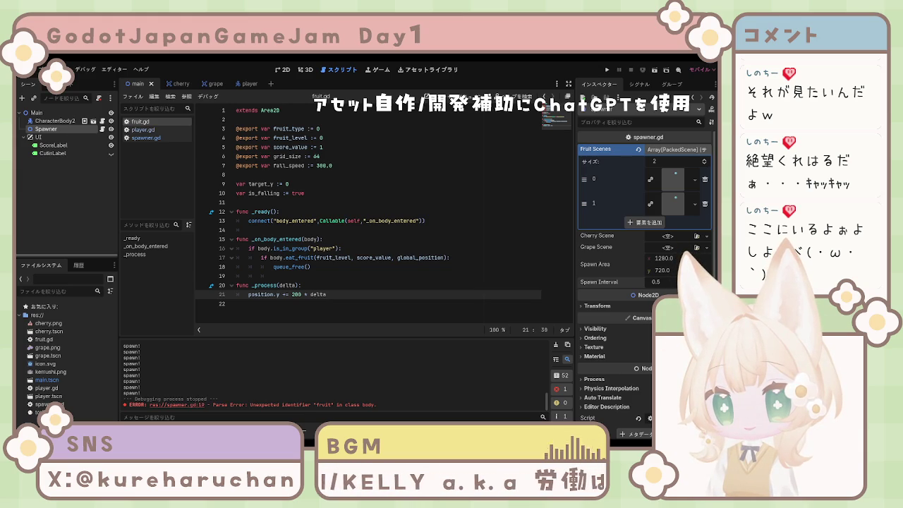
Replace fruit.gd's old _process with the is_falling block that drops fruit at fall_speed until target_y.
key("shift+Home")
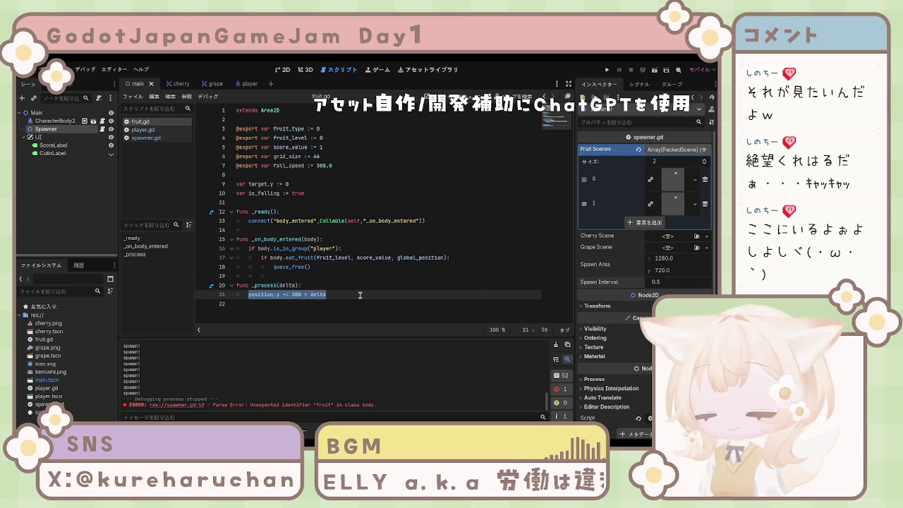
type("func _process(delta): \tif is_falling: \t\tposition.y += fall_speed * delta \t\t \t\tif position.y >= target_y: \t\t\tposition.y = target_y \t\t\tis_falling = false")
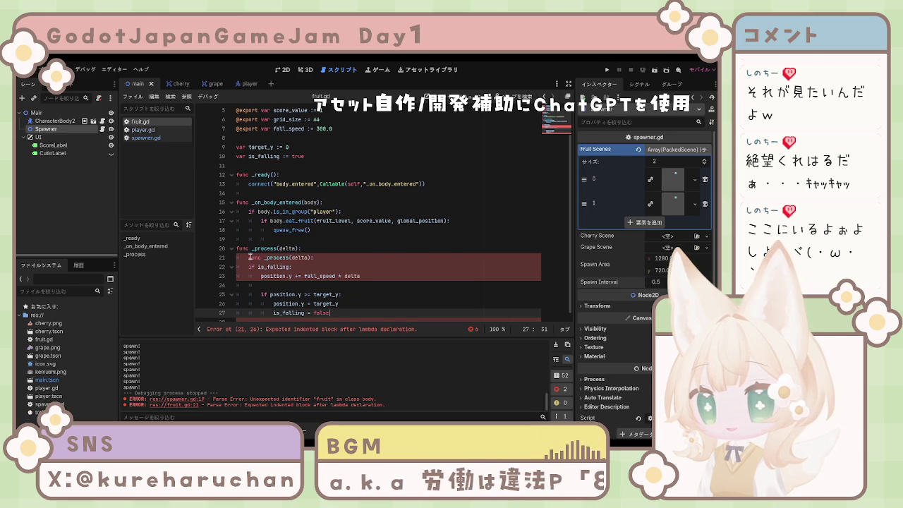
key("ctrl+z")
key("ctrl+z")
key("ctrl+z")
left_click(363, 298, "shift")
type("func _process(delta): \tif is_falling: \t\tposition.y += fall_speed * delta \t\t \t\tif position.y >= target_y: \t\t\tposition.y = target_y \t\t\tis_falling = false")
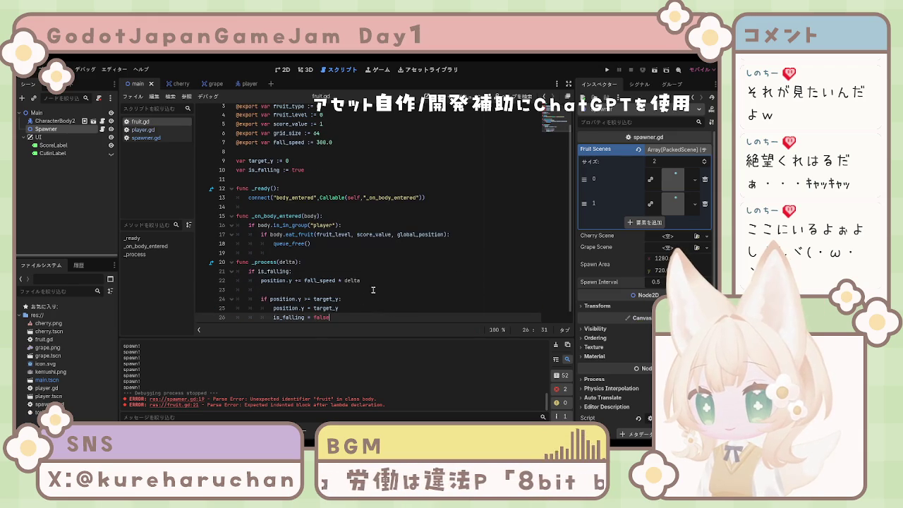
left_click(417, 269)
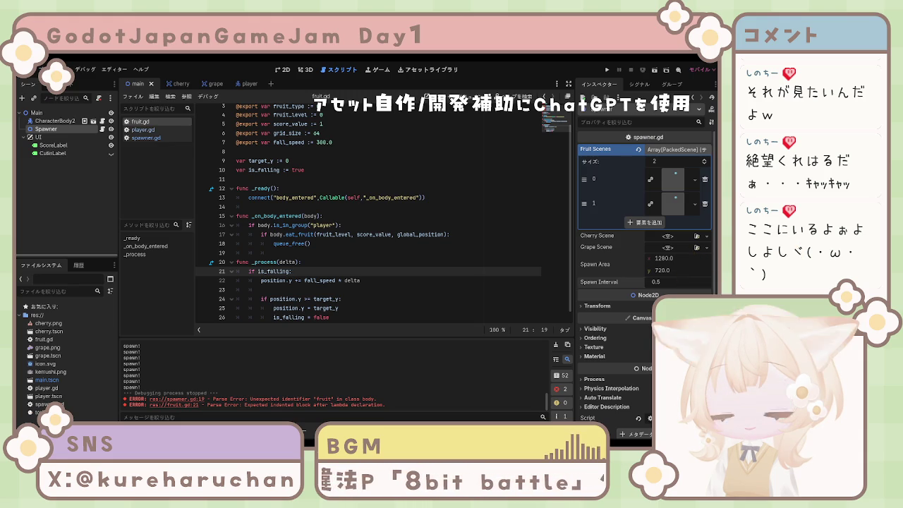
In spawner.gd, remove the blank line between the fruit.position and target_y lines.
left_click(146, 137)
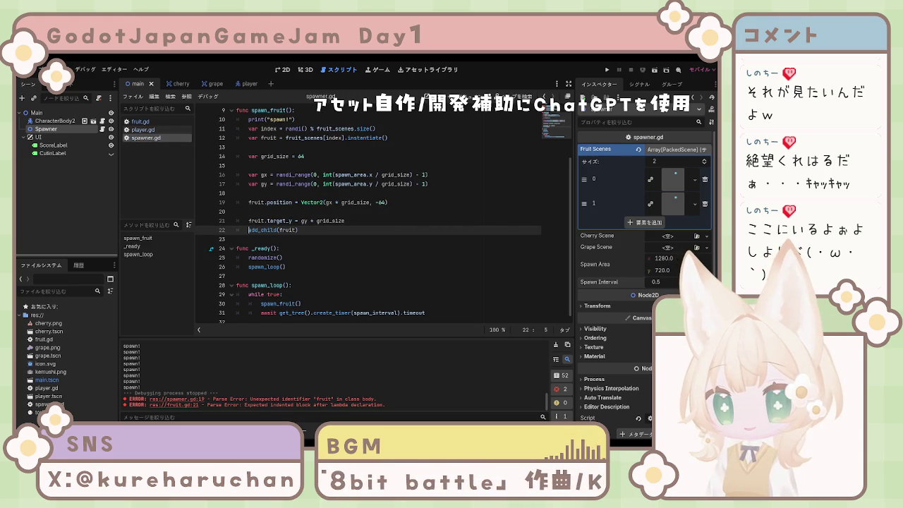
scroll(309, 241, "up", 2)
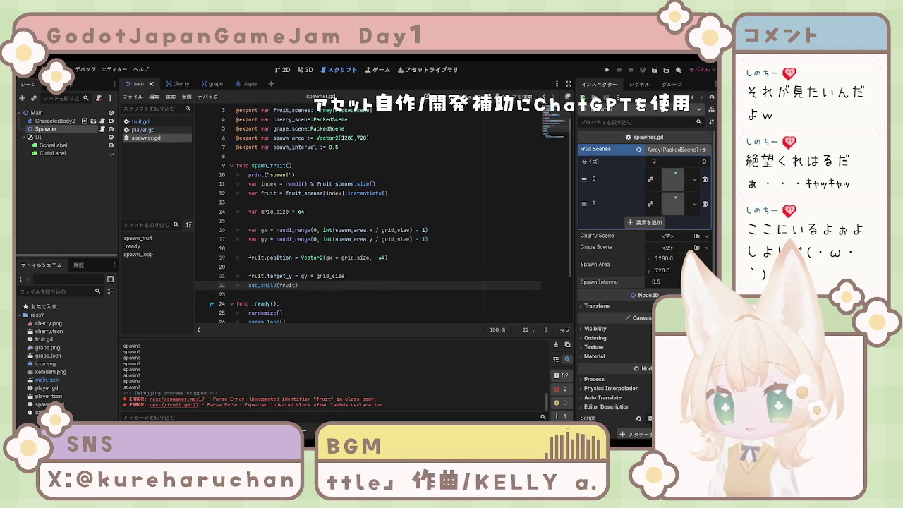
key("Up")
key("Up")
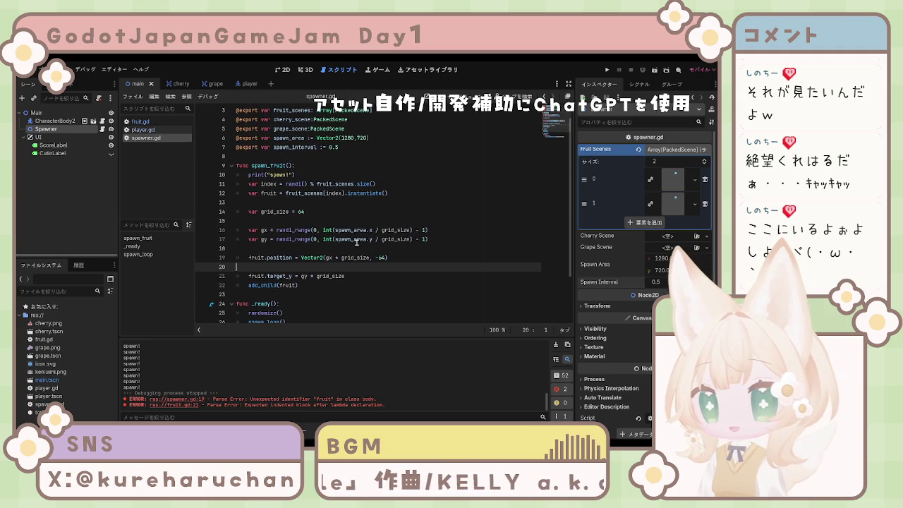
left_click(371, 258)
type(",")
left_click(401, 259)
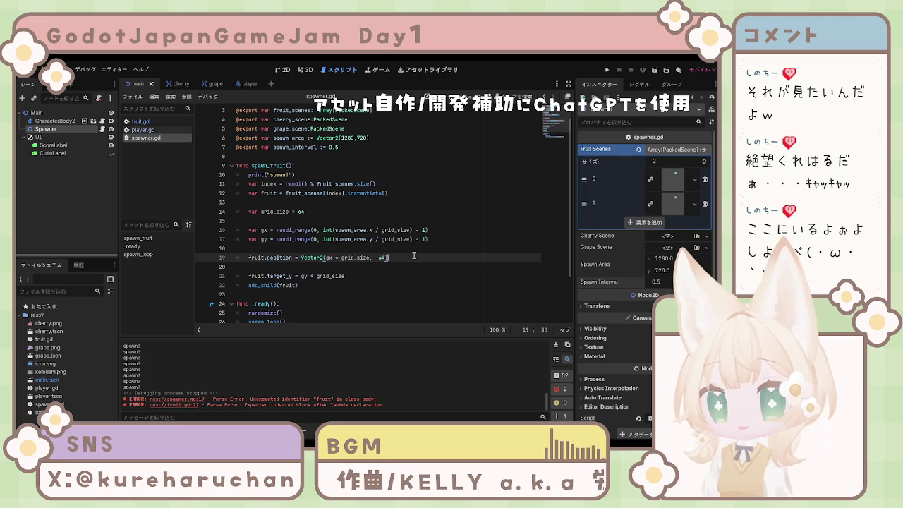
key("Return")
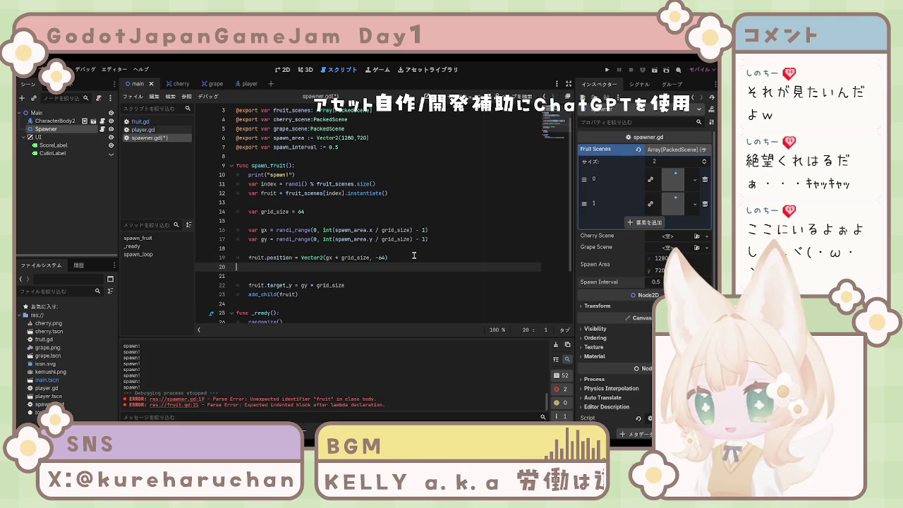
key("BackSpace")
key("BackSpace")
Save spawner.gd and run the project to test fruit spawning.
key("Delete")
key("ctrl+s")
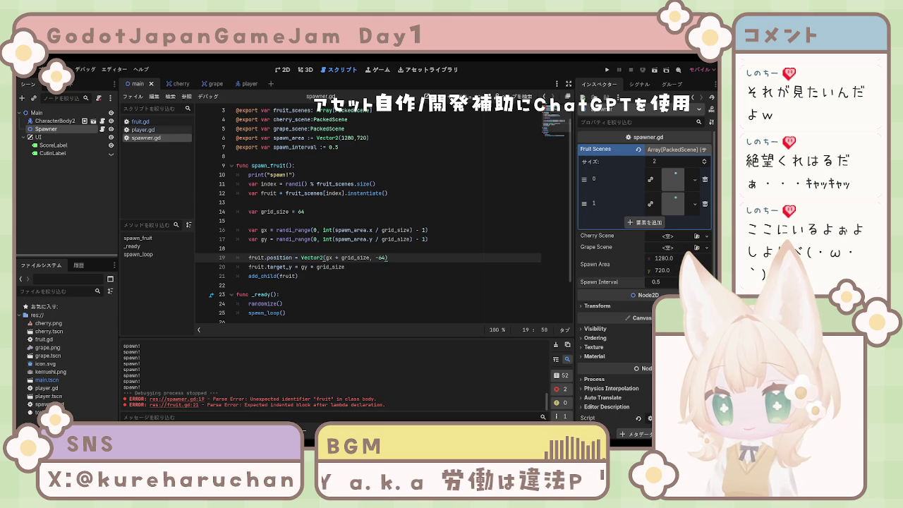
key("F5")
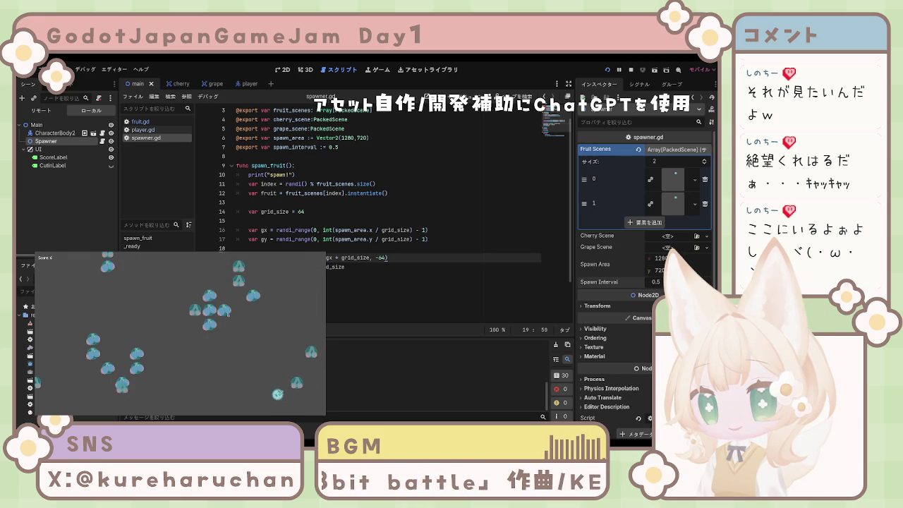
Steer the player with the arrow keys to eat grid-settled fruit up to a score of 177, then stop the game.
key("Left")
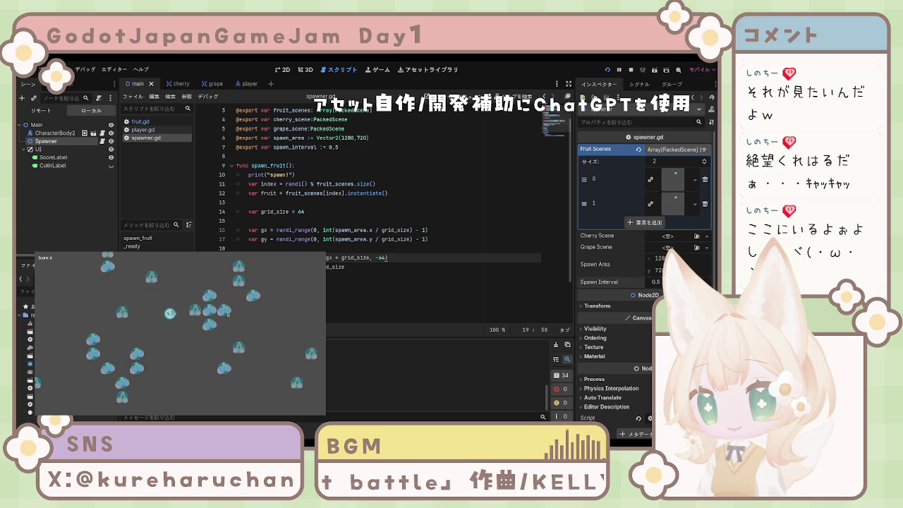
key("Right")
key("Up")
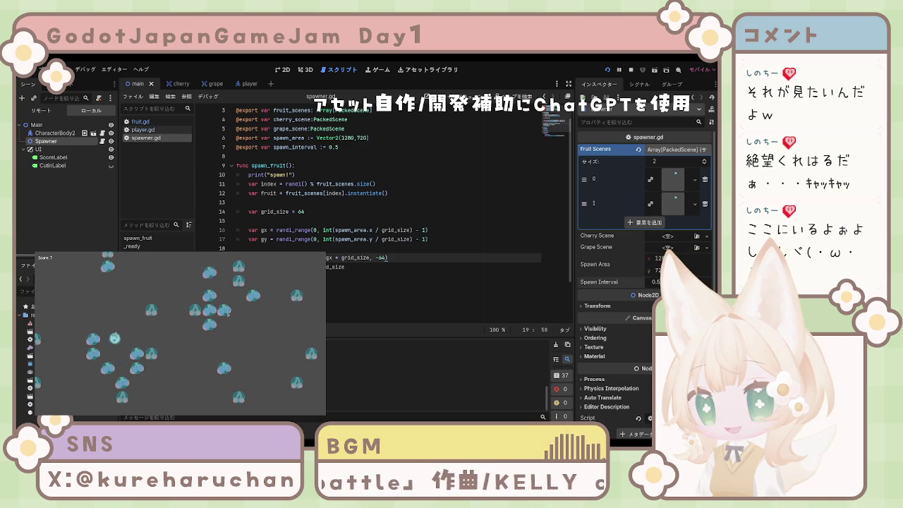
key("Down")
key("Right")
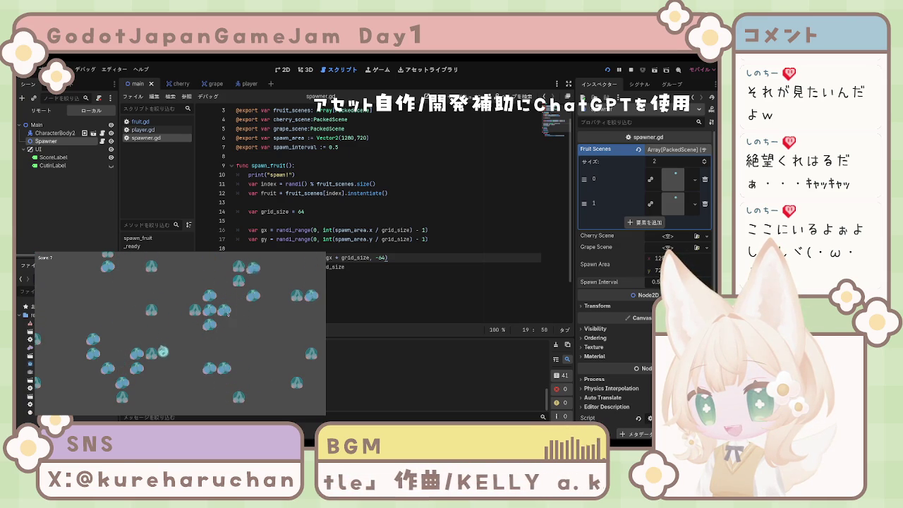
key("Up")
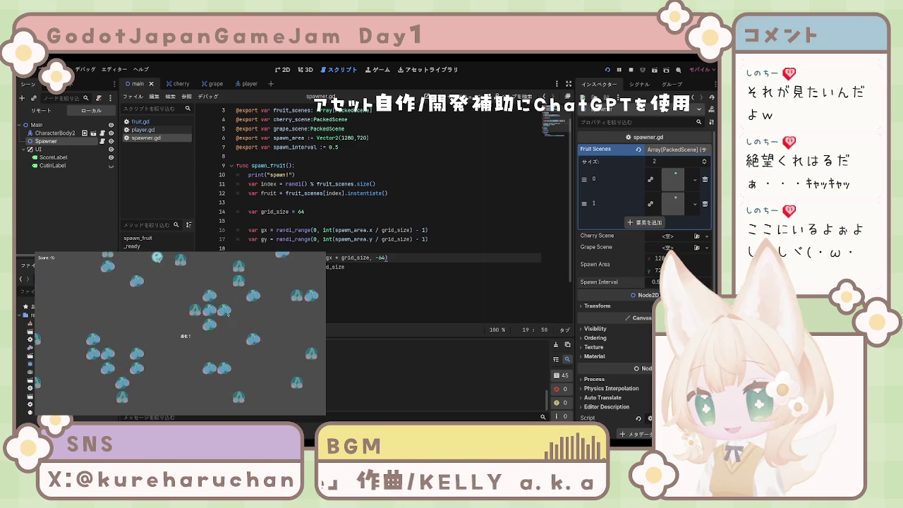
key("Down")
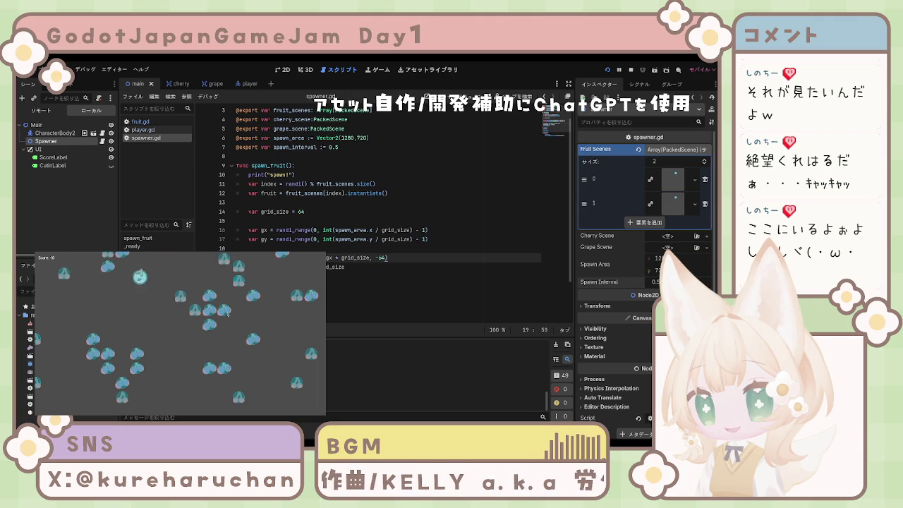
key("Left")
key("Up")
key("Right")
key("Down")
key("Right")
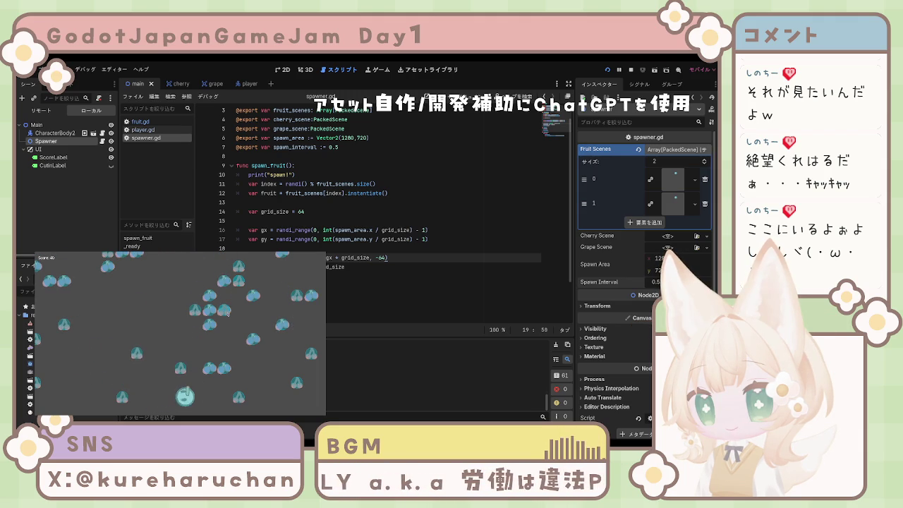
key("Up")
key("Right")
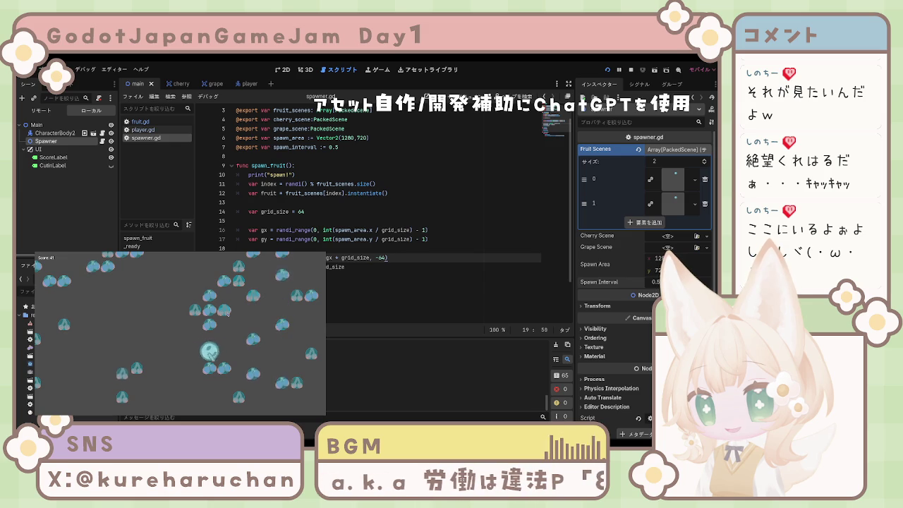
key("Up")
key("Right")
key("Down")
key("Left")
key("Down")
key("Left")
key("Up")
key("Left")
key("Down")
key("Right")
key("Up")
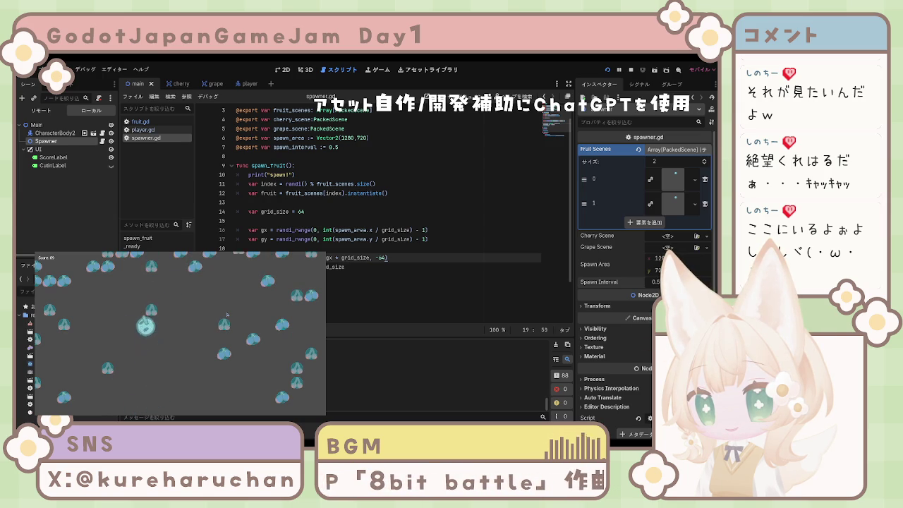
key("Left")
key("Down")
key("Right")
key("Up")
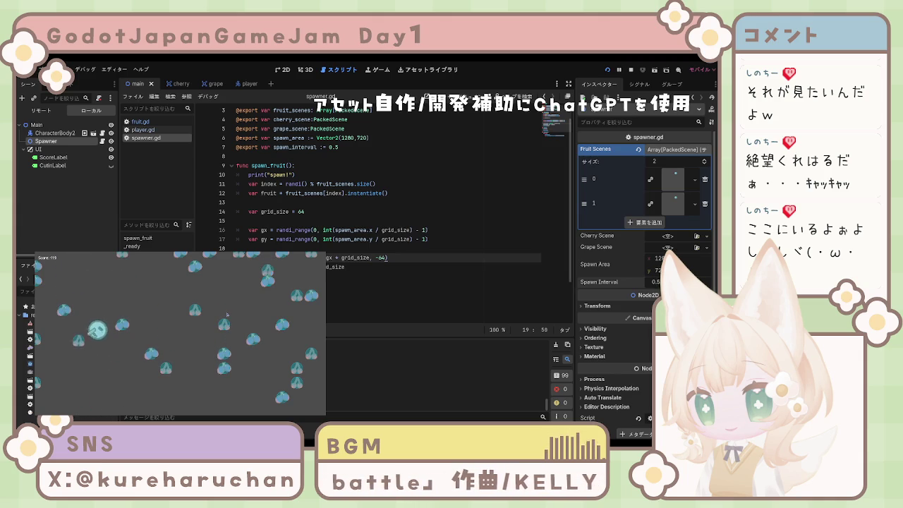
key("Down")
key("Right")
key("Up")
key("Left")
key("Down")
key("Left")
key("Up")
key("Down")
key("Right")
key("Down")
key("Up")
key("Left")
key("Right")
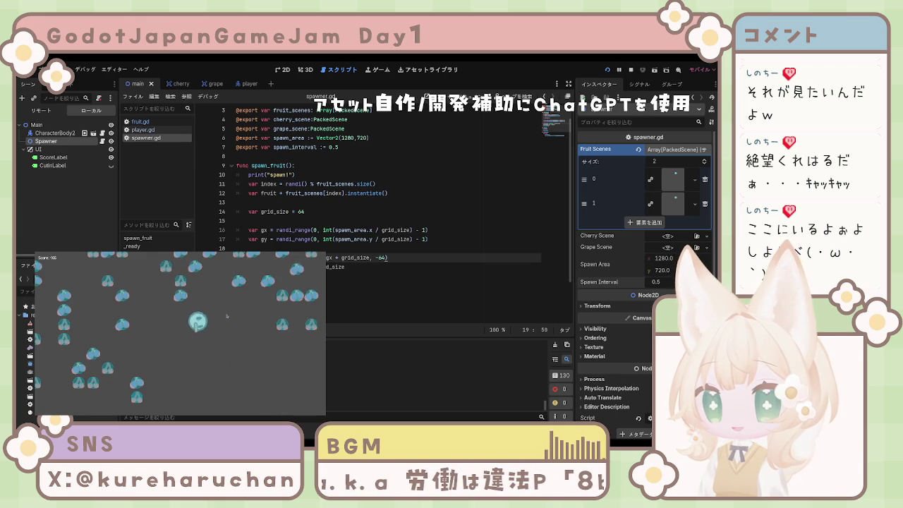
key("Right")
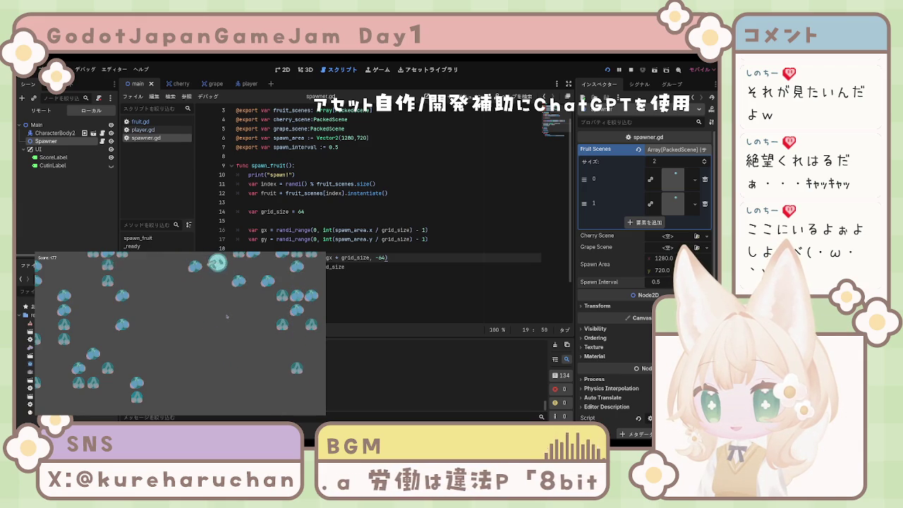
key("Left")
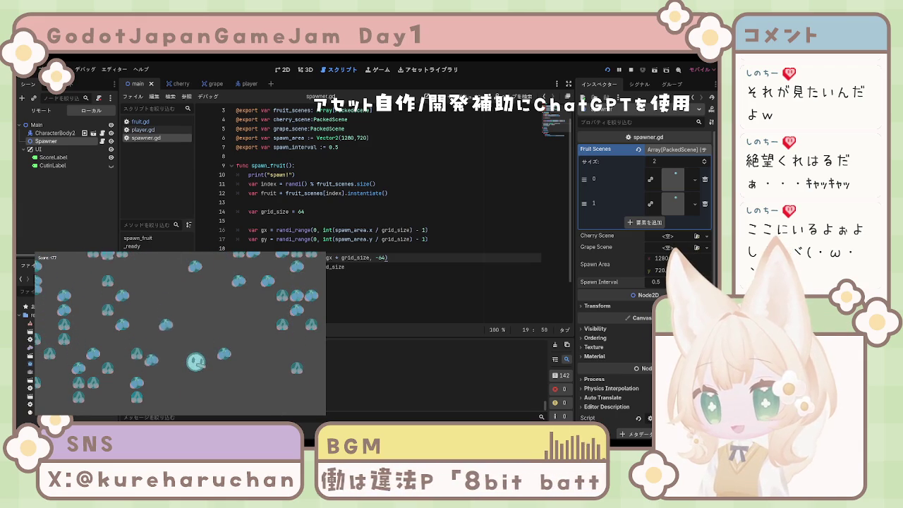
key("F8")
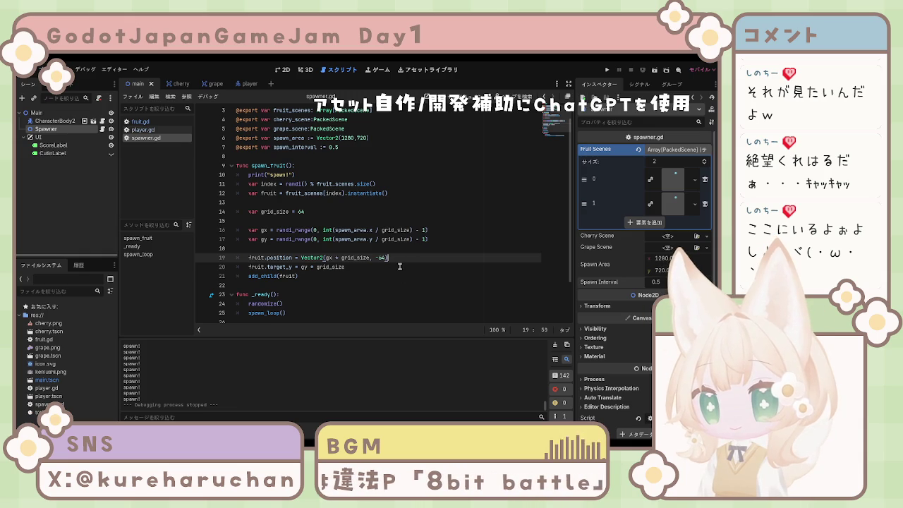
Set spawn_interval on line 7 to 0.8 and test-run the game.
left_click(445, 266)
left_click(363, 148)
key("BackSpace")
key("BackSpace")
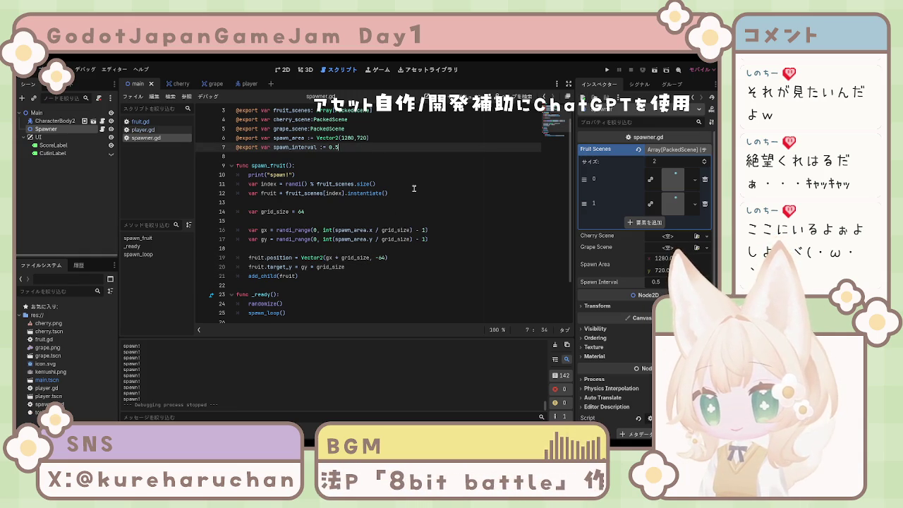
type(".8")
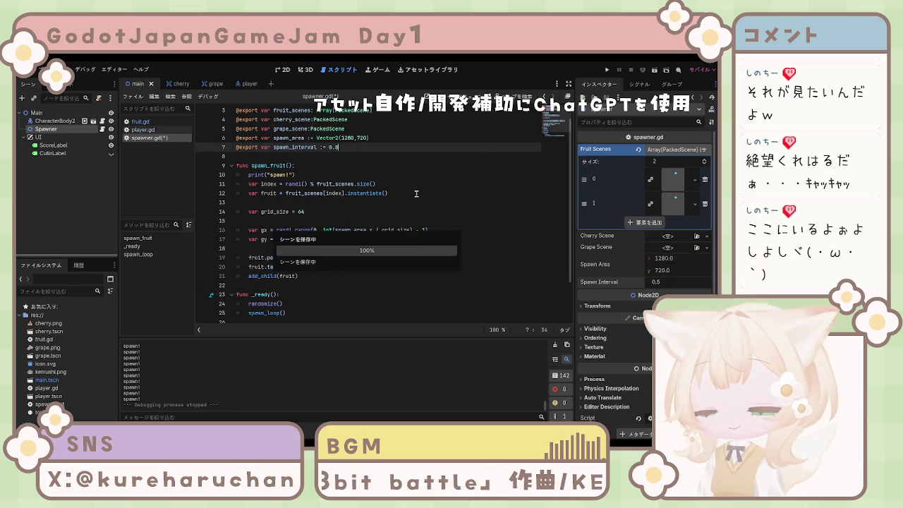
left_click(607, 72)
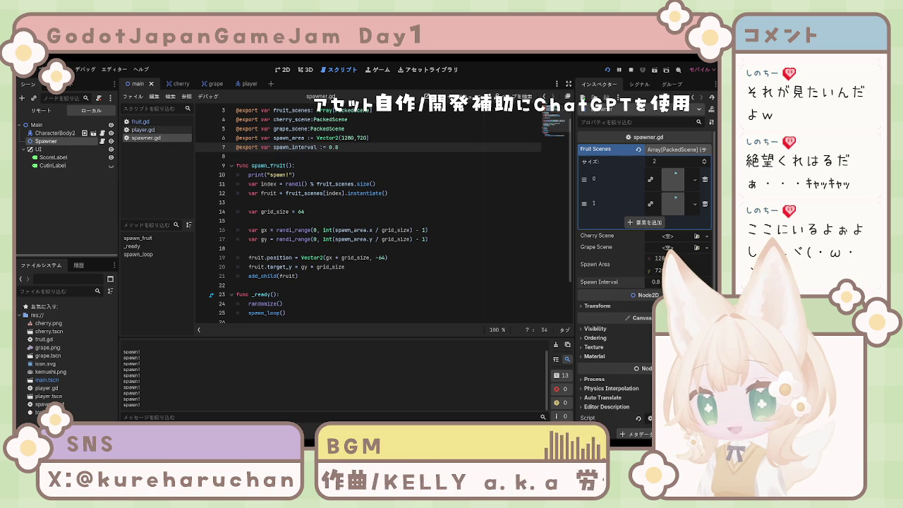
key("F8")
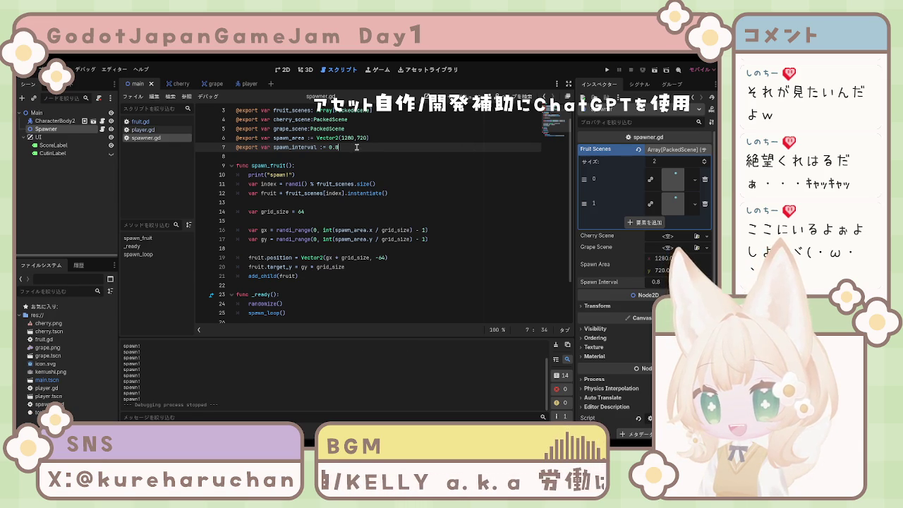
Change spawn_interval to 3 and test-run the game again.
key("BackSpace")
key("BackSpace")
key("BackSpace")
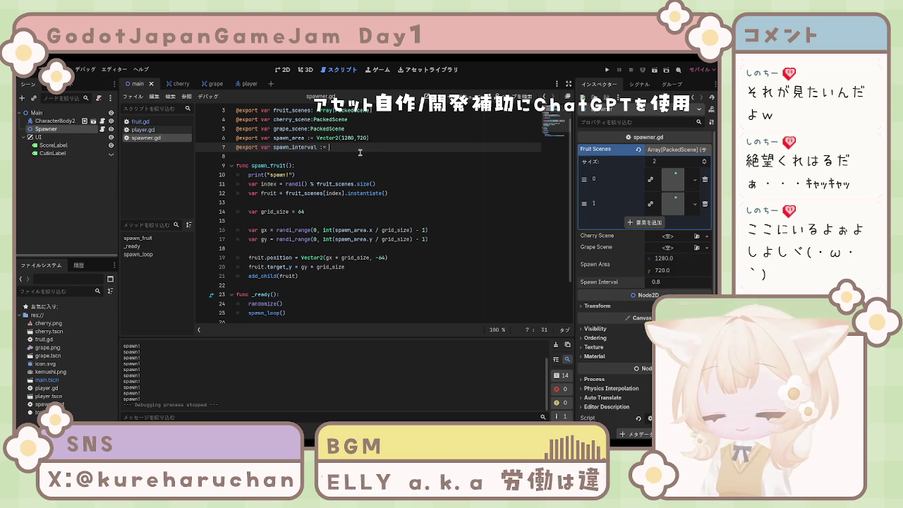
type("3")
left_click(375, 166)
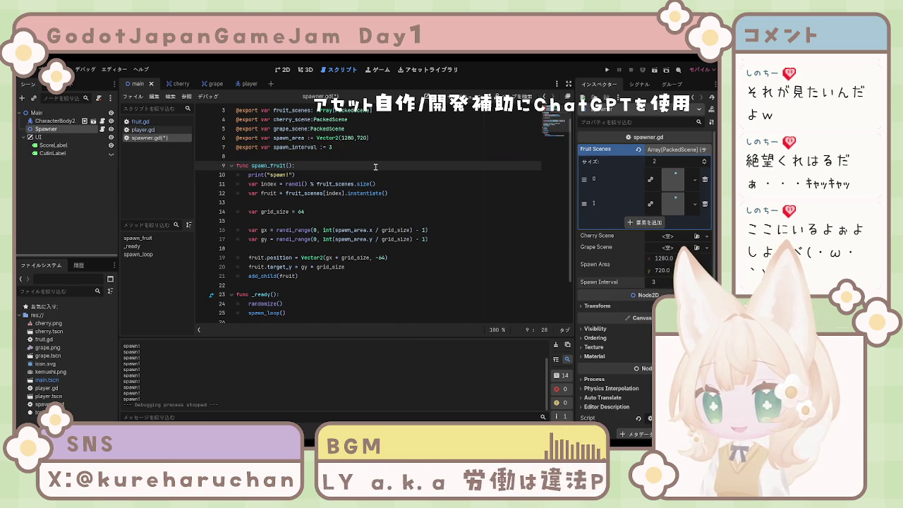
left_click(606, 70)
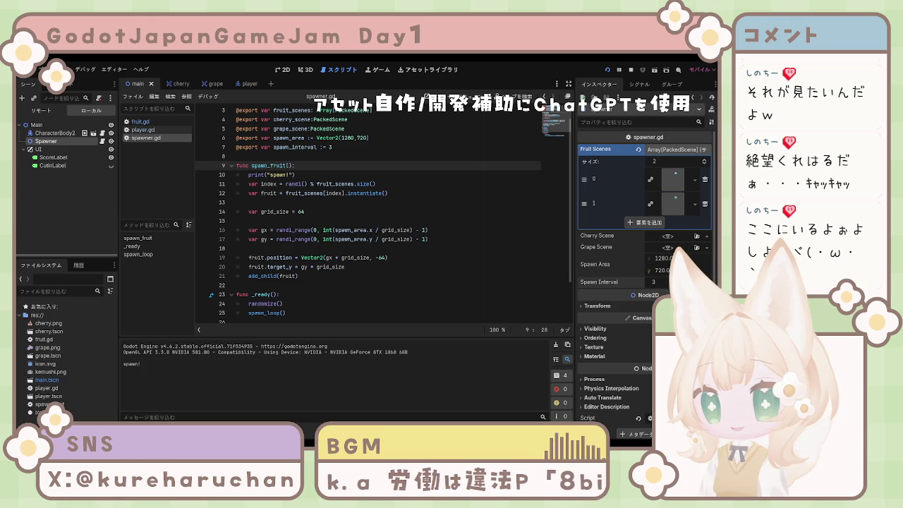
key("F8")
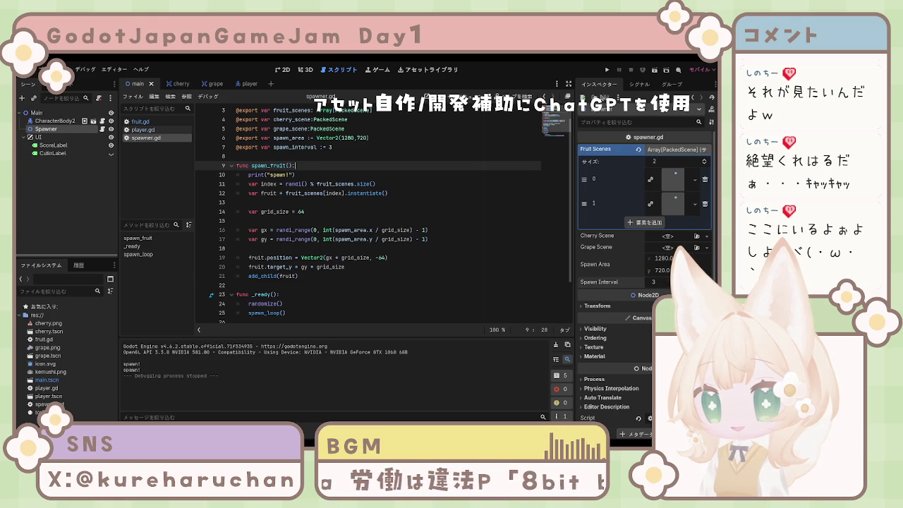
Set spawn_interval to 1.2, save, then adjust it to 1.4.
left_click(344, 147)
key("BackSpace")
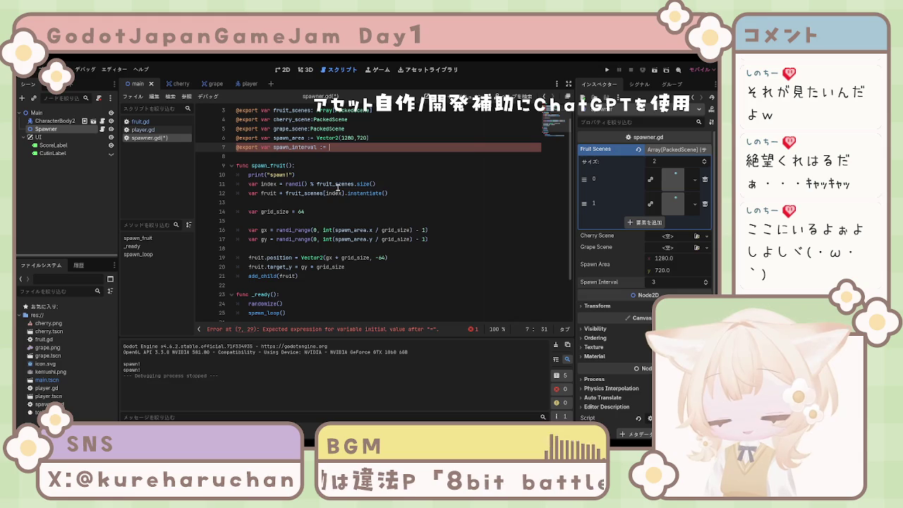
type("1.2")
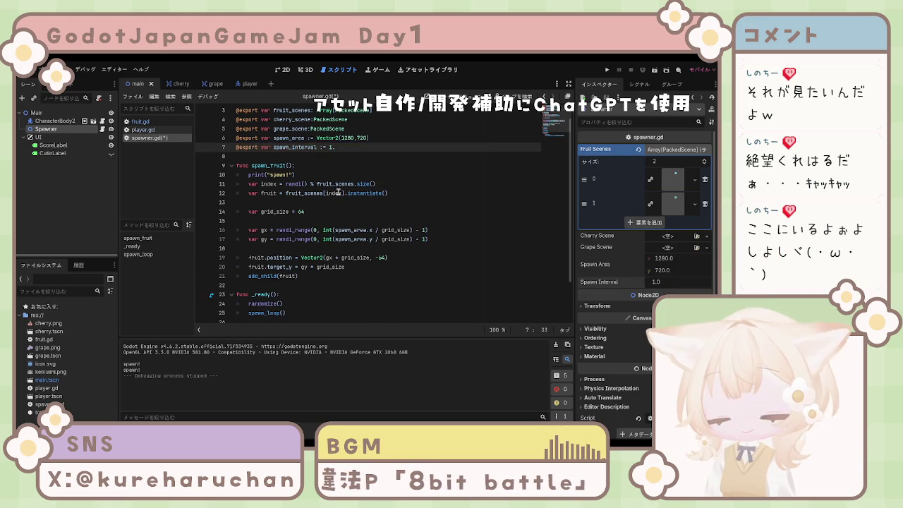
key("ctrl+s")
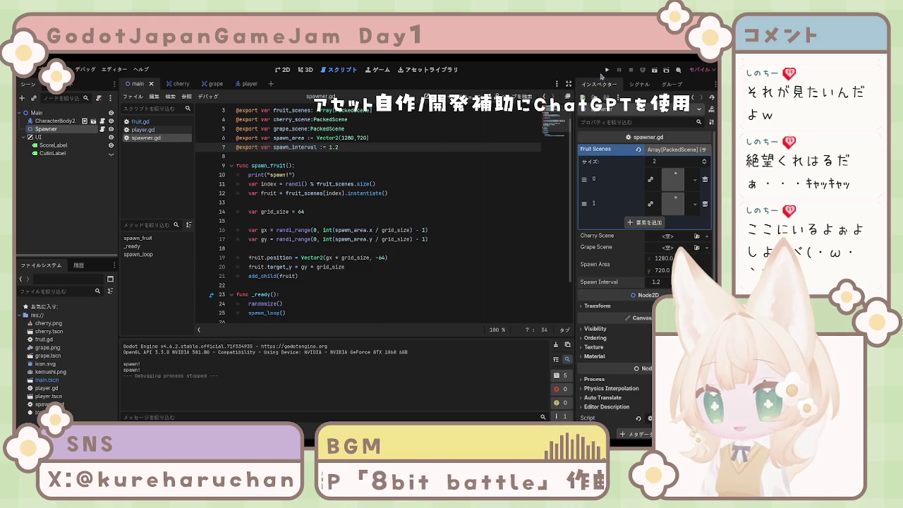
key("BackSpace")
type("4")
left_click(389, 193)
key("F5")
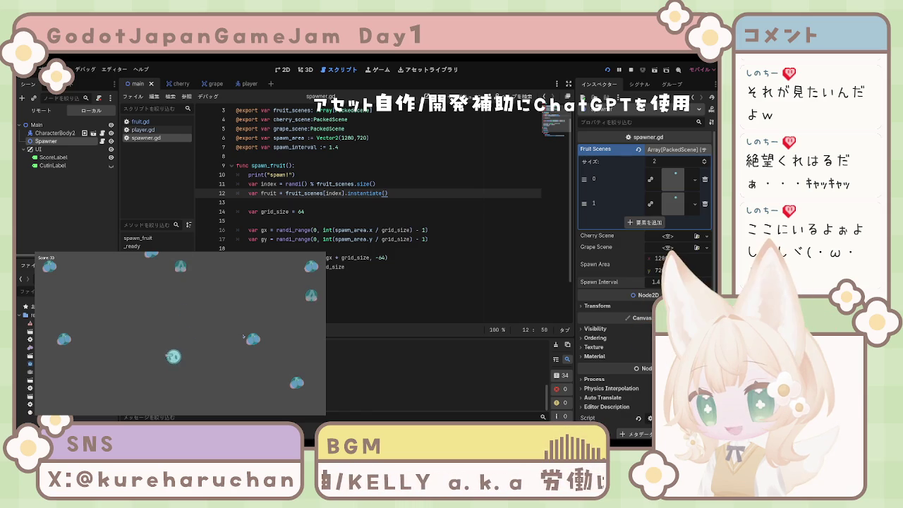
key("F8")
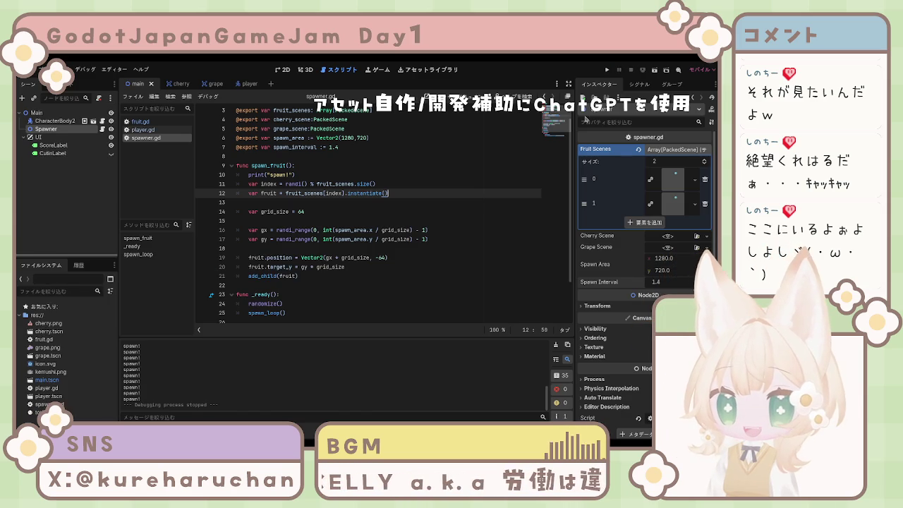
left_click(452, 266)
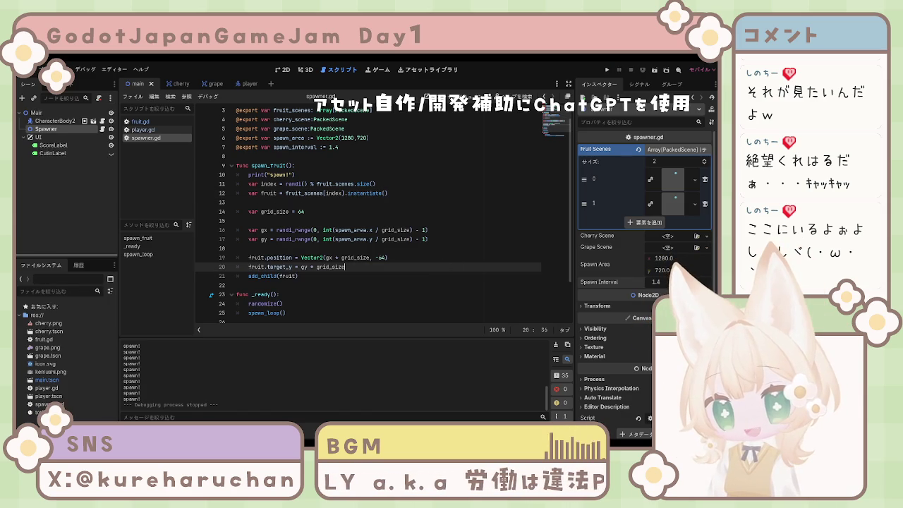
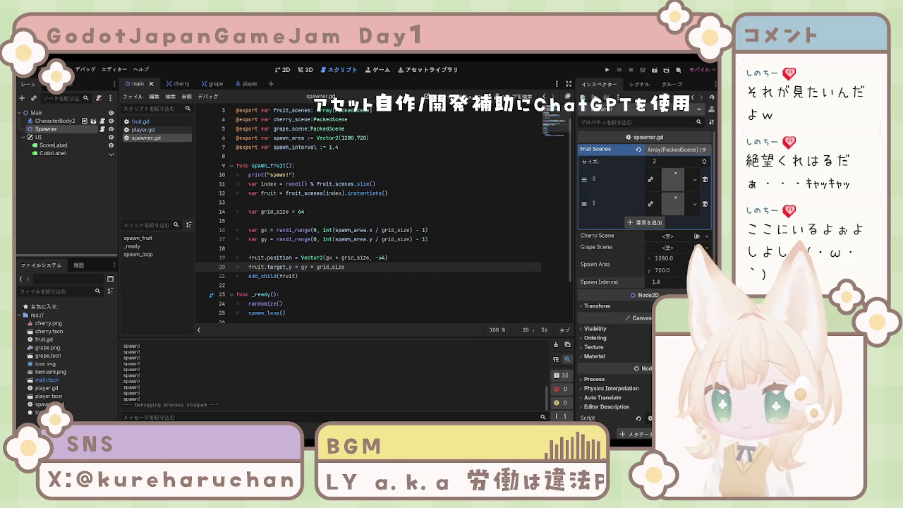
scroll(322, 166, "up", 1)
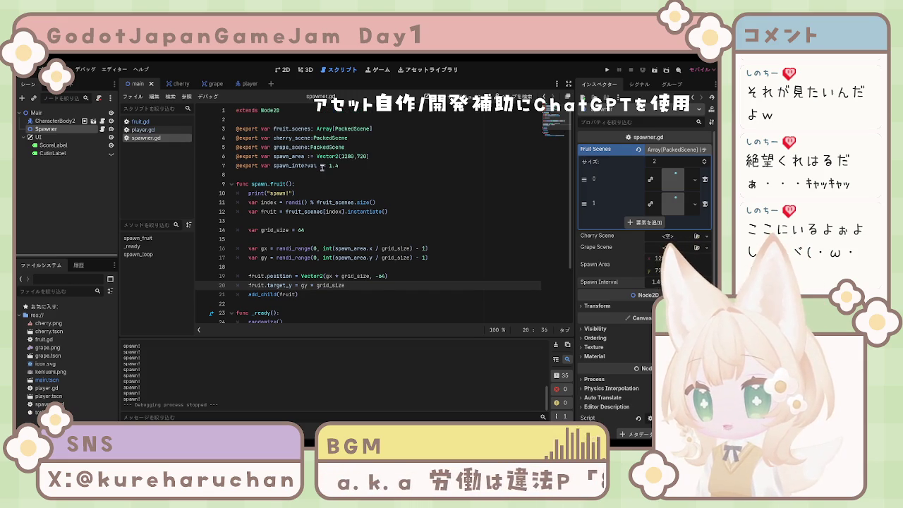
left_click(323, 175)
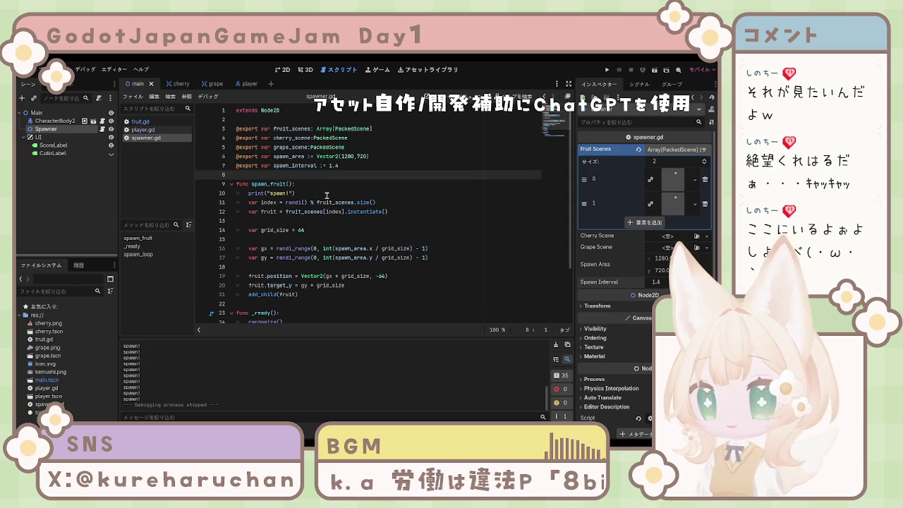
key("Return")
key("Return")
key("Up")
type("var occupied_cells = {}")
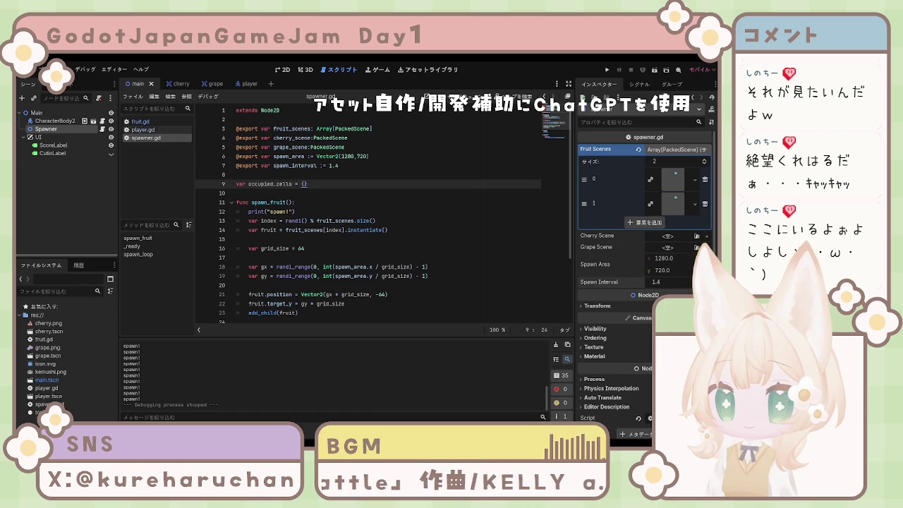
left_click(243, 211)
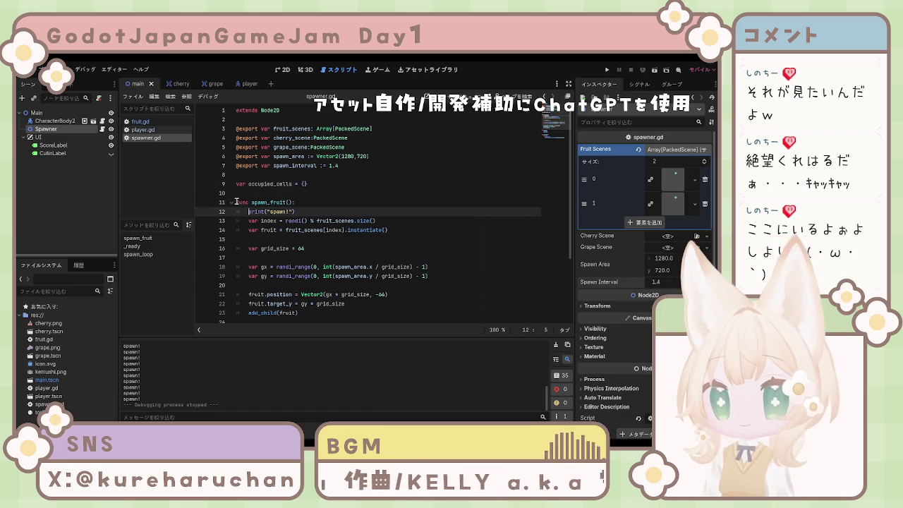
mouse_move(237, 202)
left_mouse_down()
mouse_move(305, 203)
mouse_move(357, 230)
mouse_move(406, 232)
left_mouse_up()
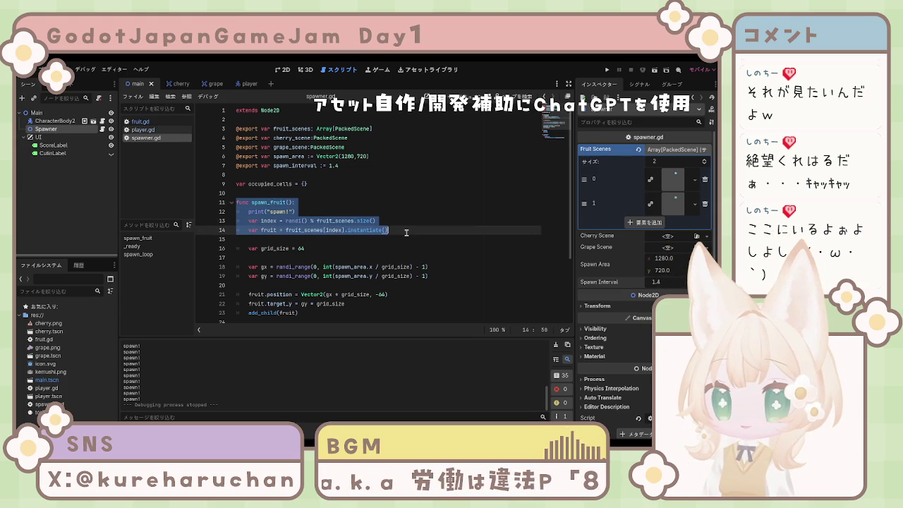
Paste the fruit_scenes empty check and the free-cell while-true search loop into spawn_fruit, then save.
left_click(380, 210, "shift")
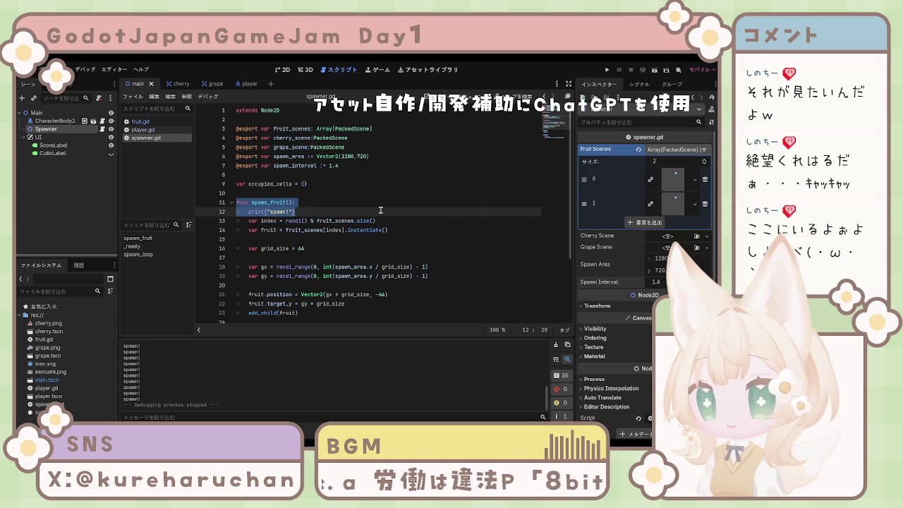
type("func spawn_fruit(): \tif fruit_scenes.size() == 0: \t\treturn  \tvar grid_size = 64  \tvar gx \tvar gy \tvar cell")
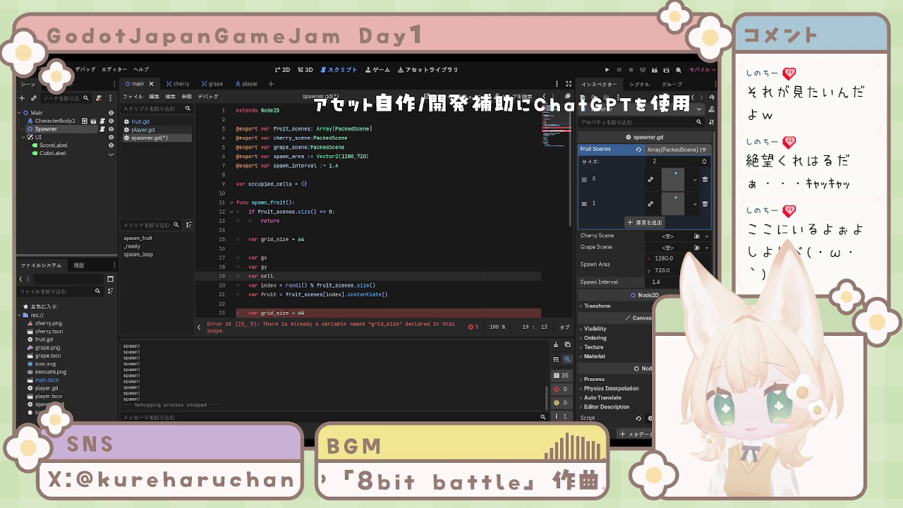
key("Up")
key("Up")
scroll(325, 258, "down", 3)
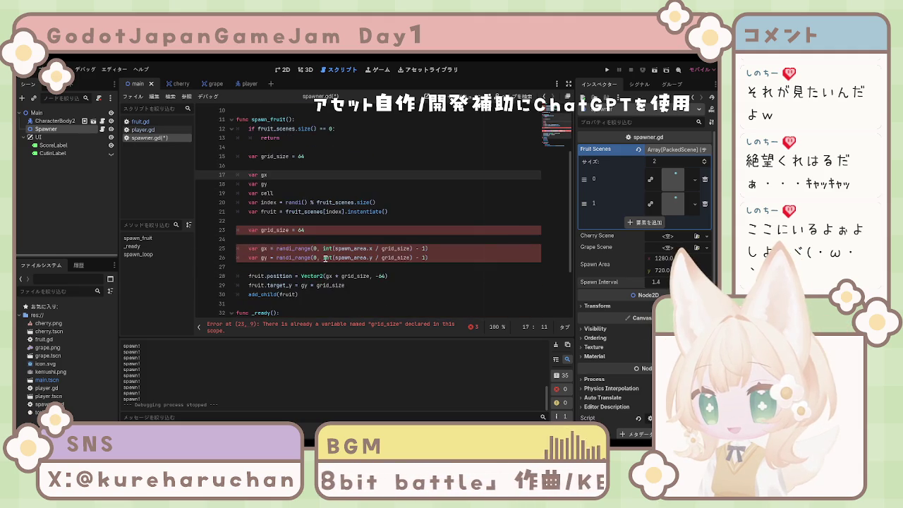
left_click(323, 232)
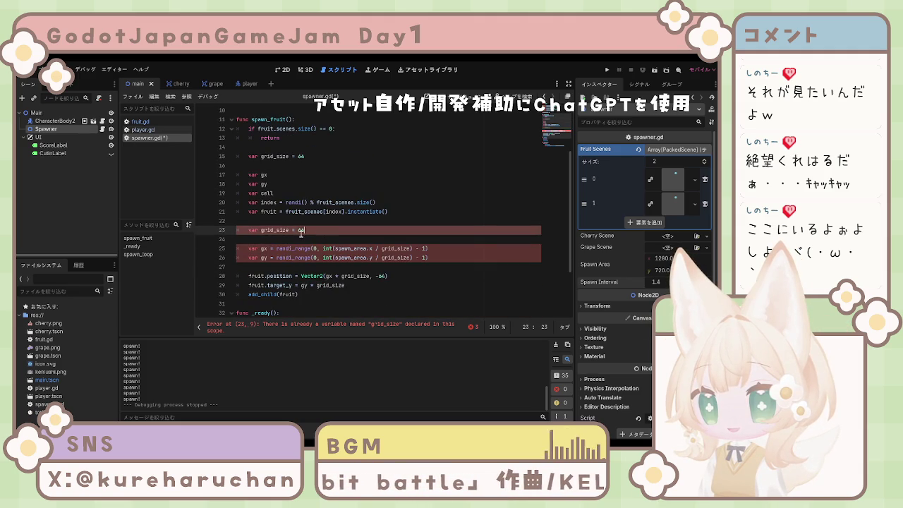
left_click(248, 230, "shift")
type("while true: \t\tgx = randi_range(0, int(spawn_area.x / grid_size) - 1) \t\tgy = randi_range(0, int(spawn_area.y / grid_size) - 1)  \t\tcell = Vector2i(gx, gy)  \t\tif !occupied_cells.has(cell): \t\t\toccupied_cells[cell] = true \t\t\tbreak")
key("ctrl+s")
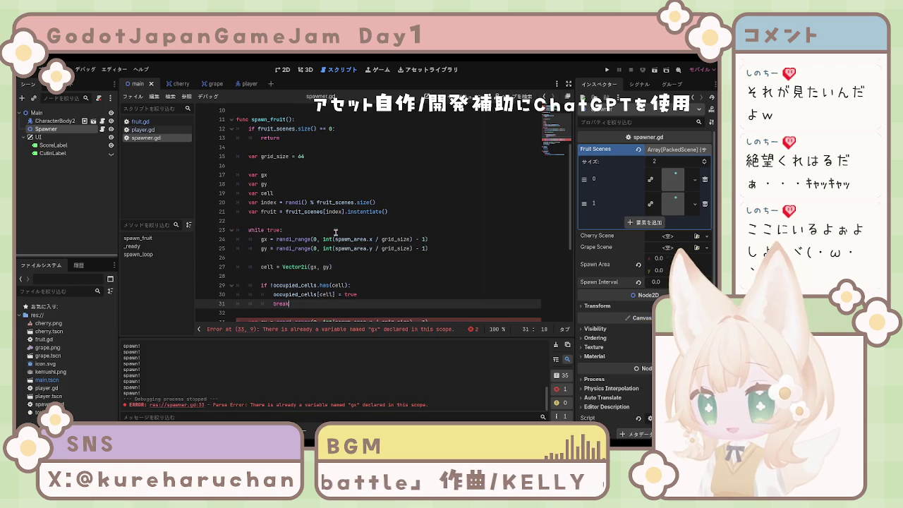
Delete the leftover gx and gy declarations and the blank line they leave.
scroll(349, 233, "down", 2)
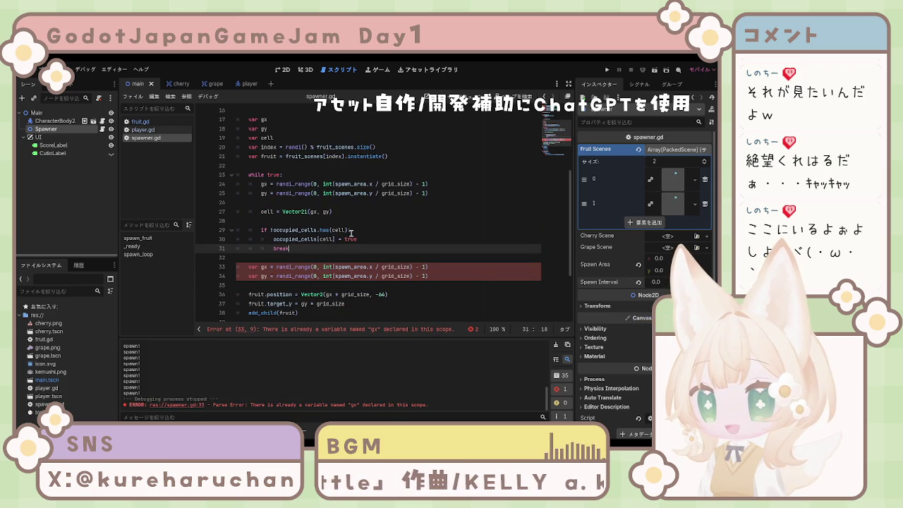
scroll(350, 233, "down", 2)
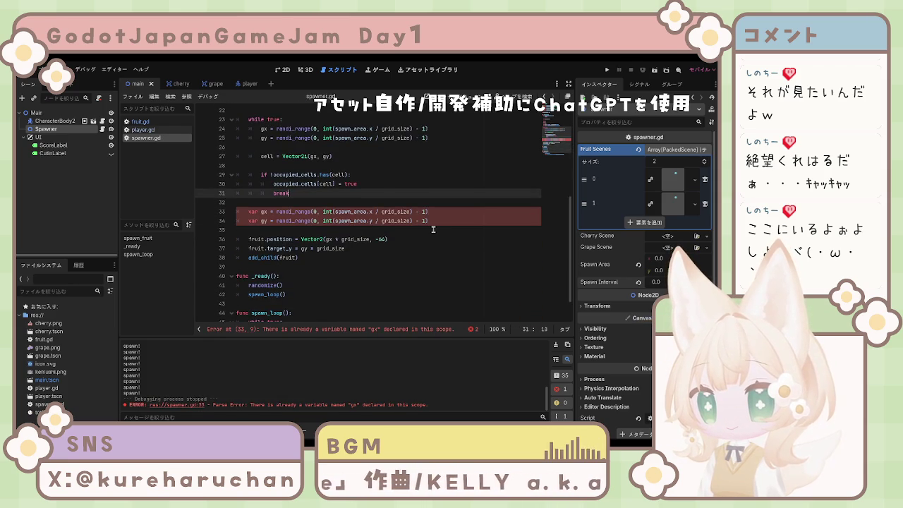
mouse_move(428, 221)
left_mouse_down()
mouse_move(233, 222)
mouse_move(228, 212)
left_mouse_up()
key("BackSpace")
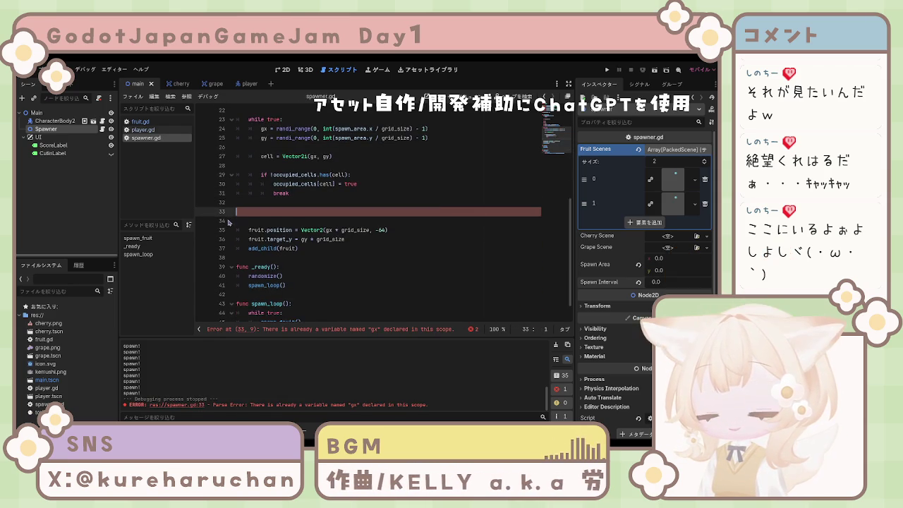
key("BackSpace")
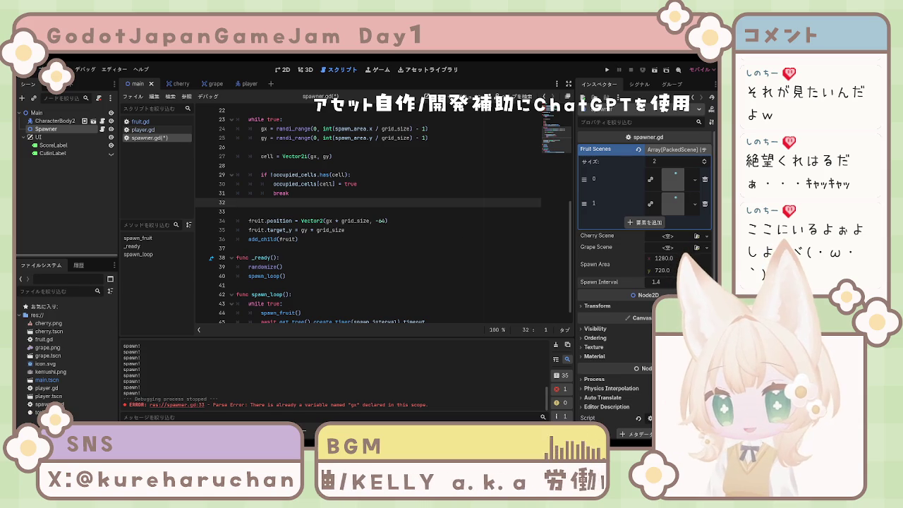
Replace the fruit placement and add_child lines with the block that sets fruit.grid_cell = cell.
scroll(381, 211, "up", 4)
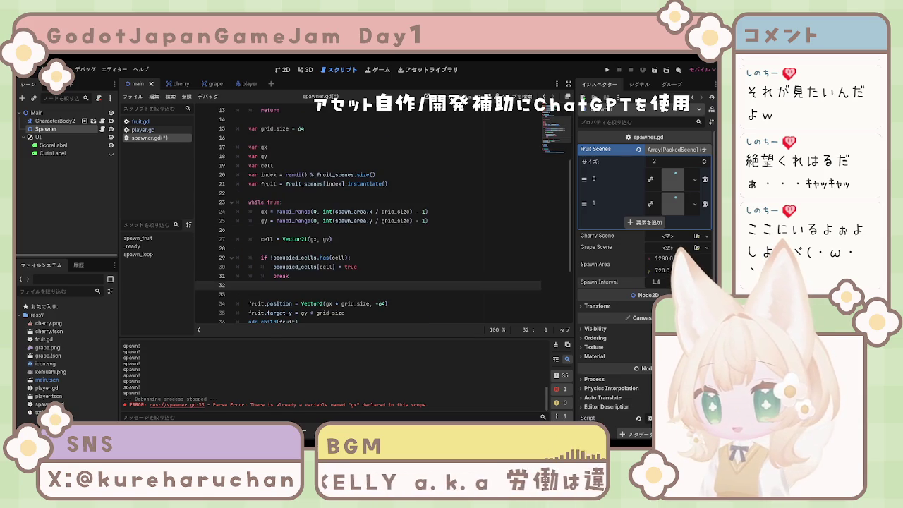
scroll(381, 211, "down", 3)
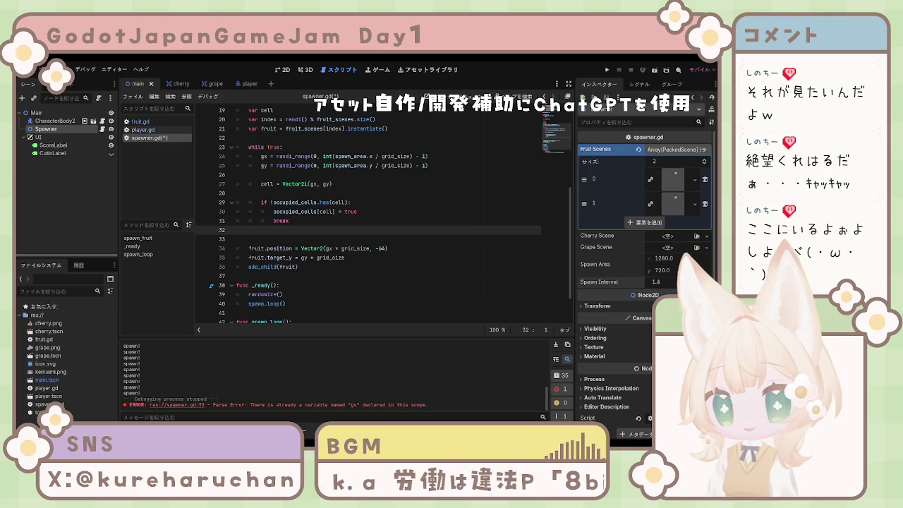
left_click(275, 275)
mouse_move(249, 247)
left_mouse_down()
mouse_move(339, 258)
mouse_move(366, 271)
left_mouse_up()
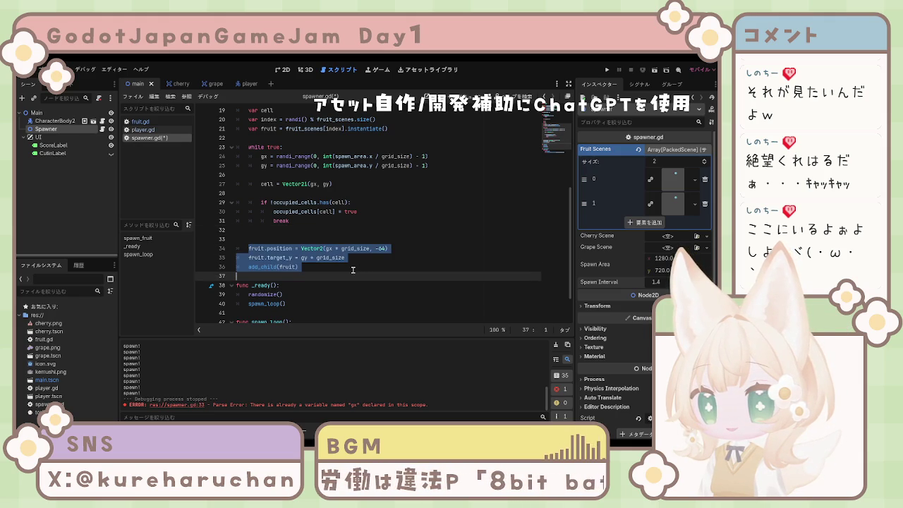
key("ctrl+v")
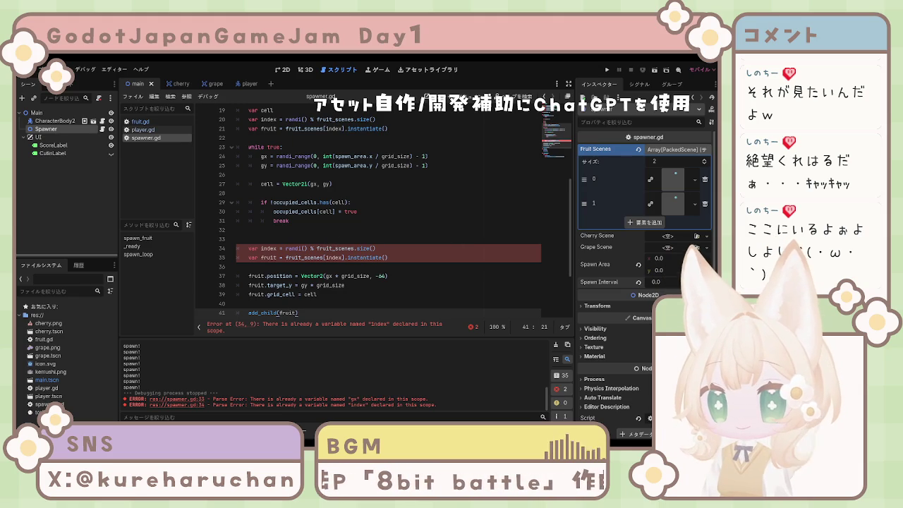
Remove the extra empty line above the placement code and save spawner.gd.
left_click(248, 240)
key("BackSpace")
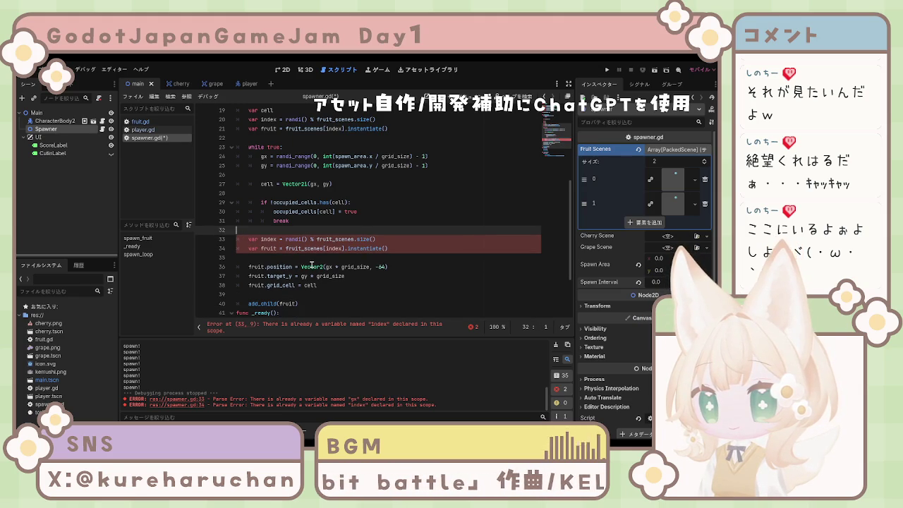
left_click(350, 251)
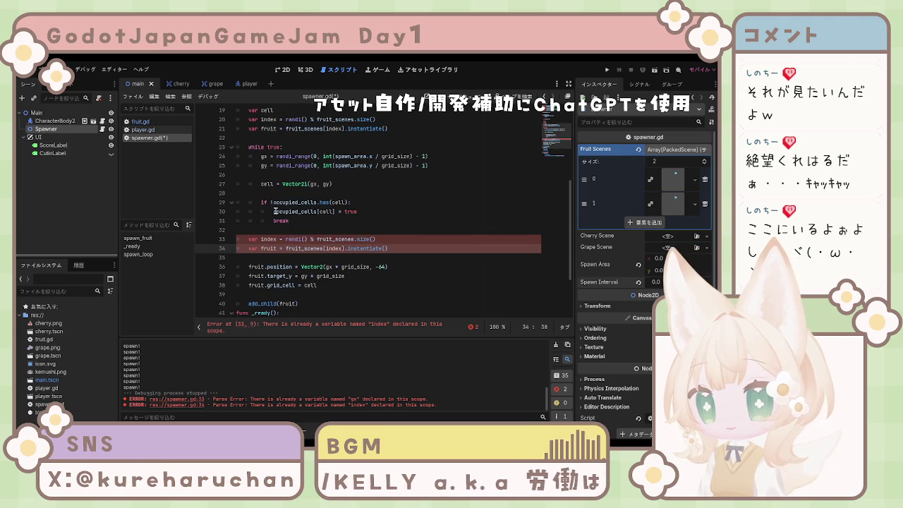
scroll(277, 213, "down", 1)
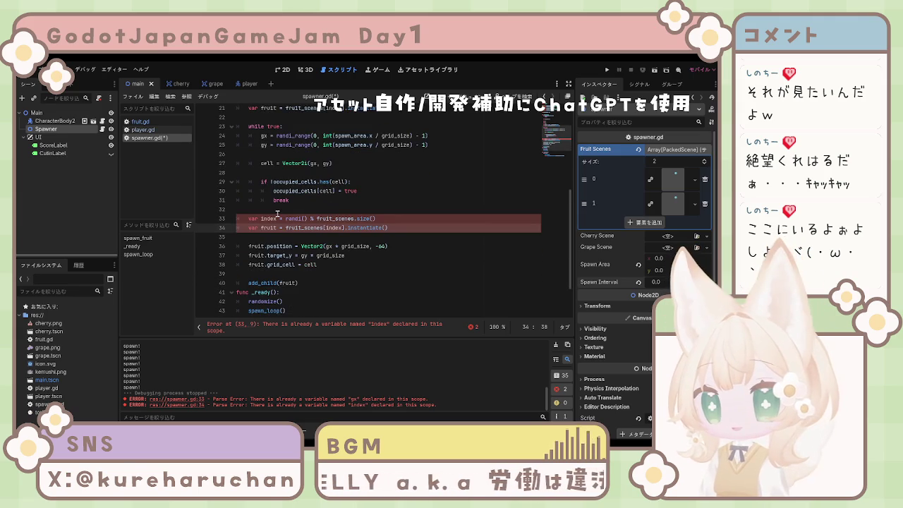
scroll(277, 213, "down", 1)
left_click(343, 256)
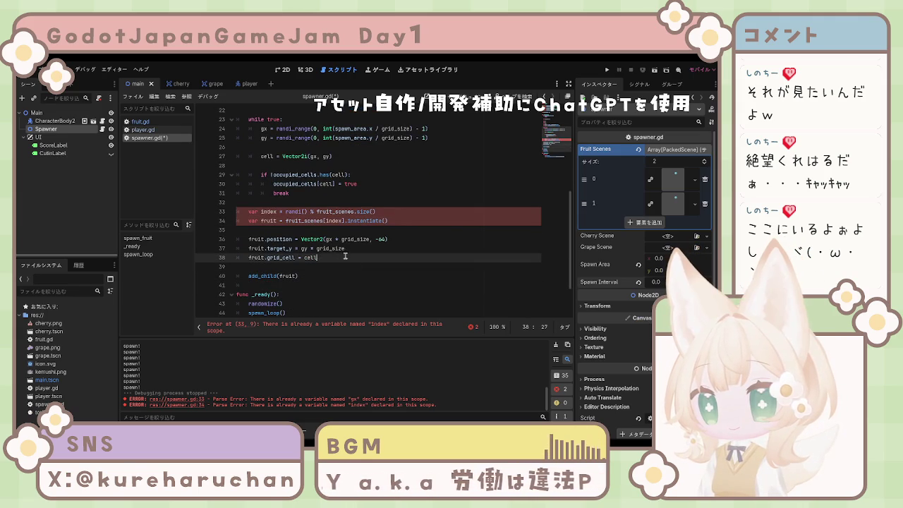
key("ctrl+s")
Jump to the duplicate 'index' error line, then switch to fruit.gd.
left_click(409, 327)
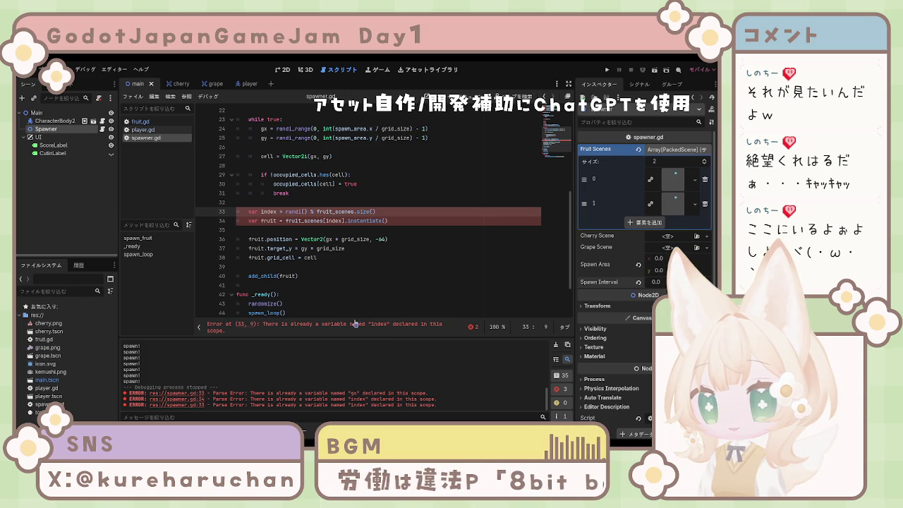
scroll(359, 311, "up", 6)
scroll(359, 310, "up", 2)
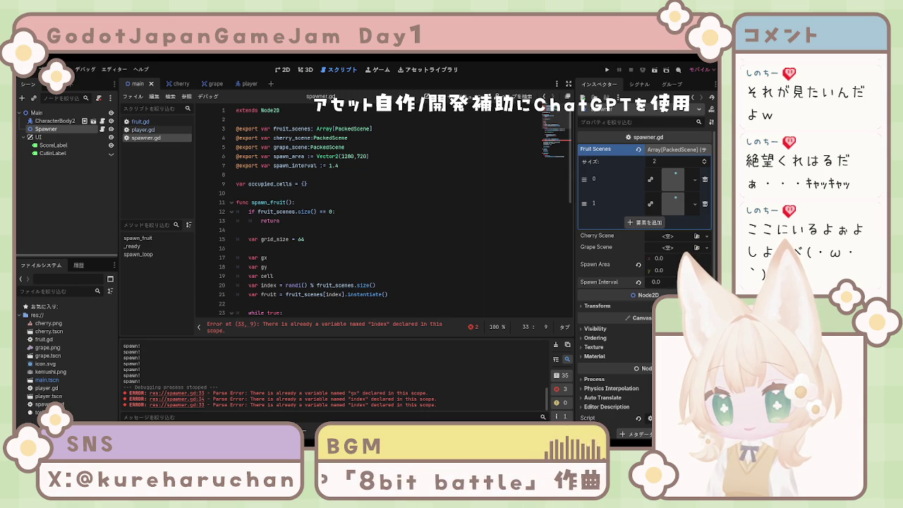
left_click(140, 122)
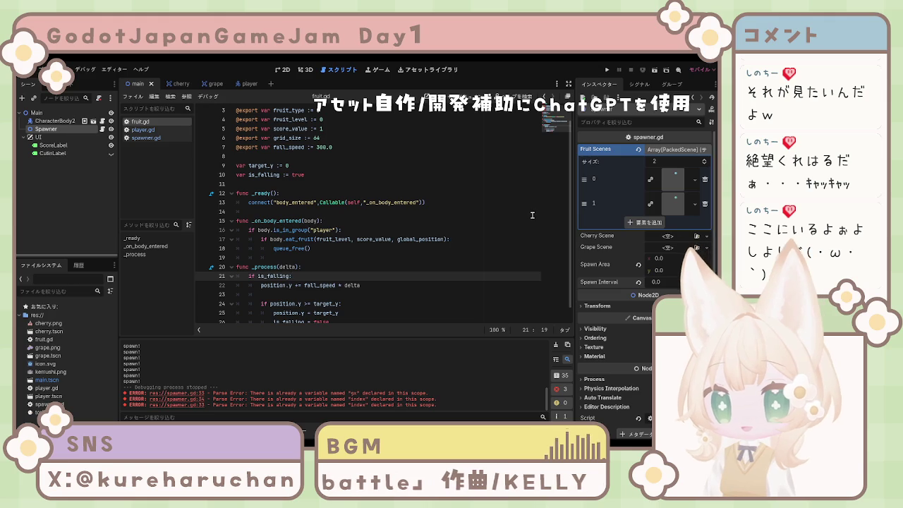
Add a var grid_cell declaration below is_falling in fruit.gd and save.
scroll(334, 205, "up", 1)
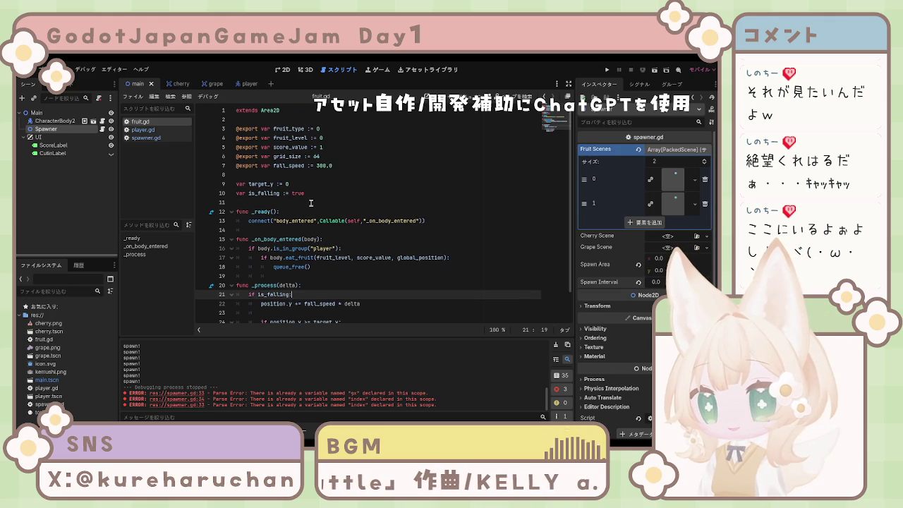
left_click(327, 193)
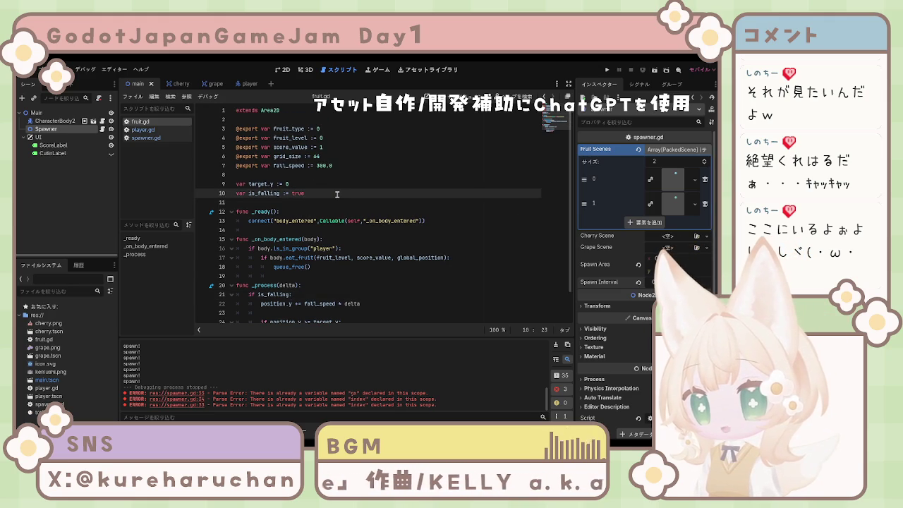
key("Return")
type("Error at (33, 9): There is already a variable named \"index\" declared in this scope.")
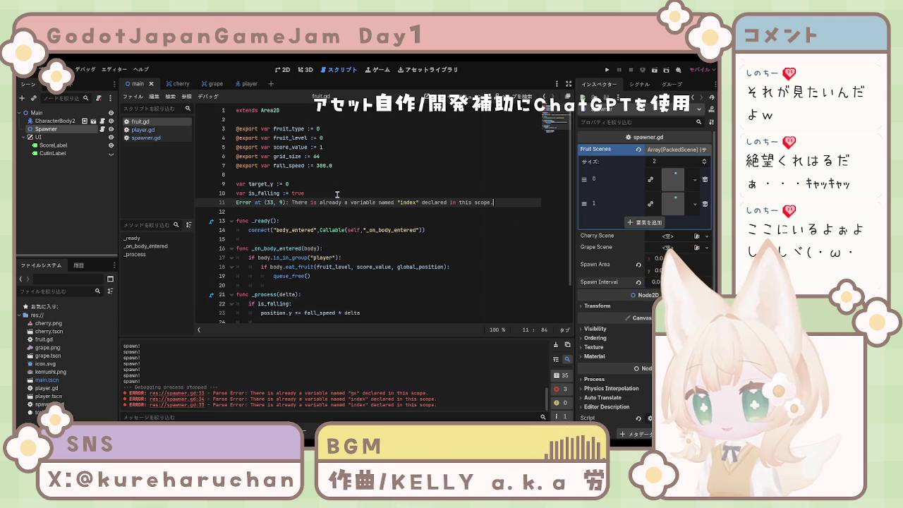
triple_click(349, 202)
key("BackSpace")
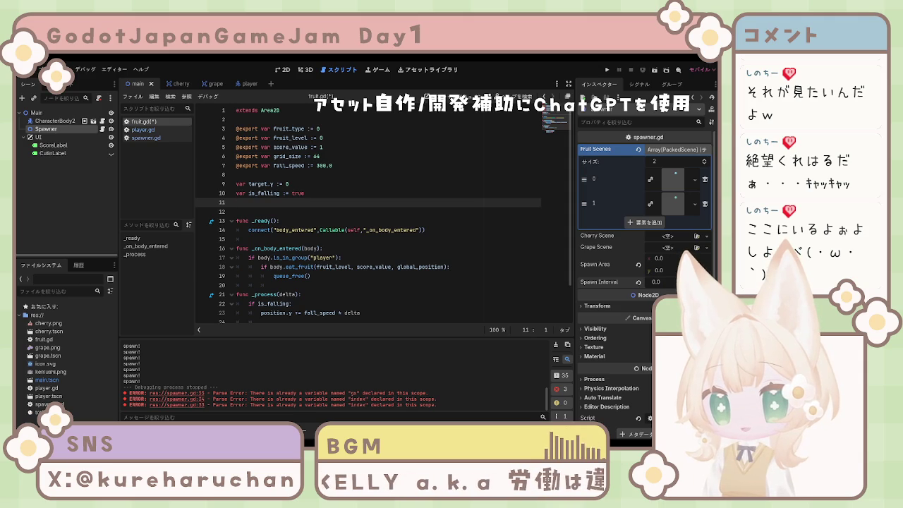
type("var grid_cell")
key("ctrl+s")
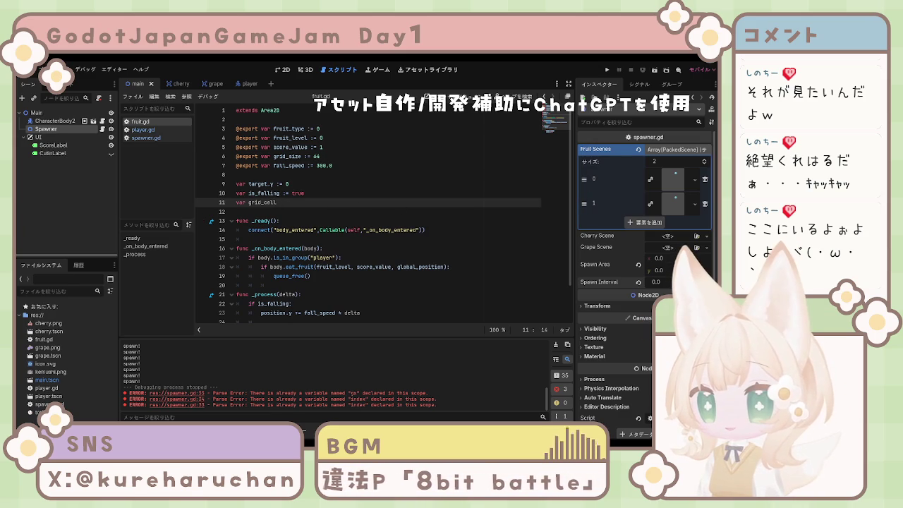
Select the whole _ready function including its body_entered connect call.
left_click(278, 214)
left_click_drag(436, 230, 237, 224)
left_click(299, 223)
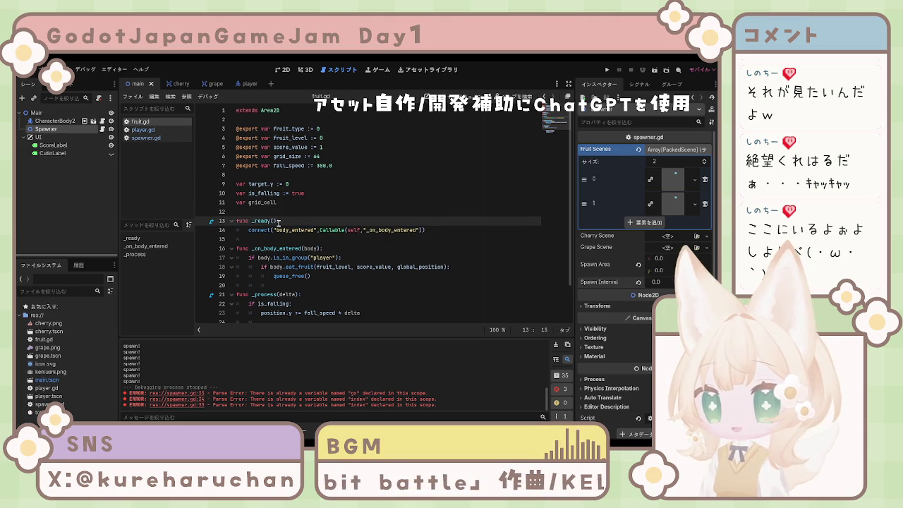
left_click_drag(237, 221, 433, 230)
Paste a _ready with monitoring = false, and add monitoring = true under is_falling = false.
key("ctrl+v")
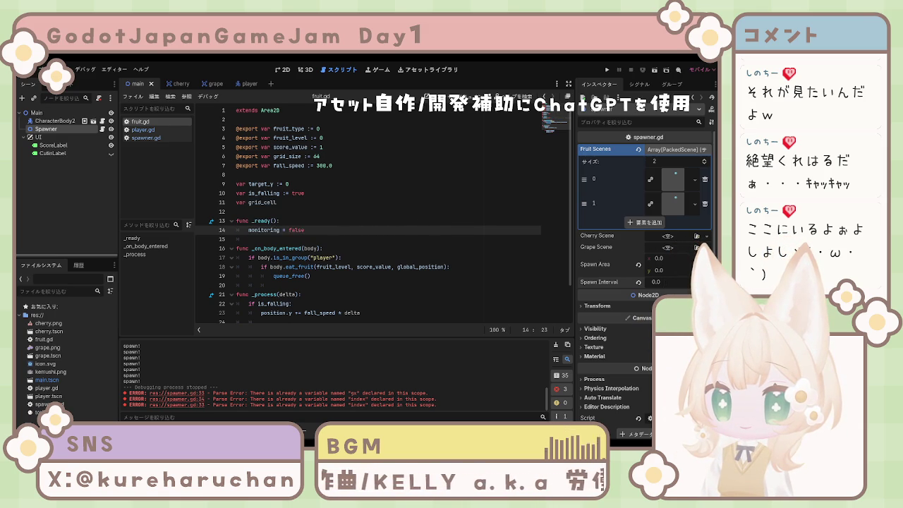
left_click(322, 267)
left_click(337, 279)
scroll(339, 280, "down", 2)
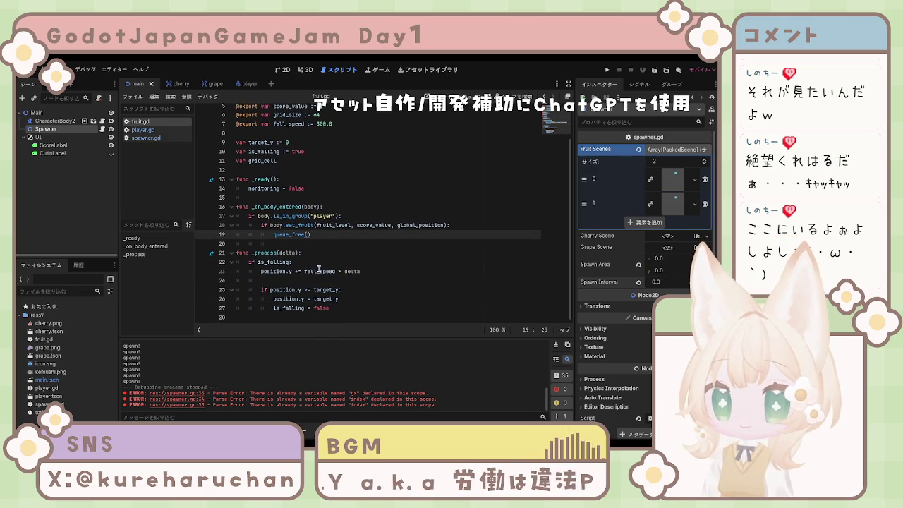
left_click(350, 308)
key("Return")
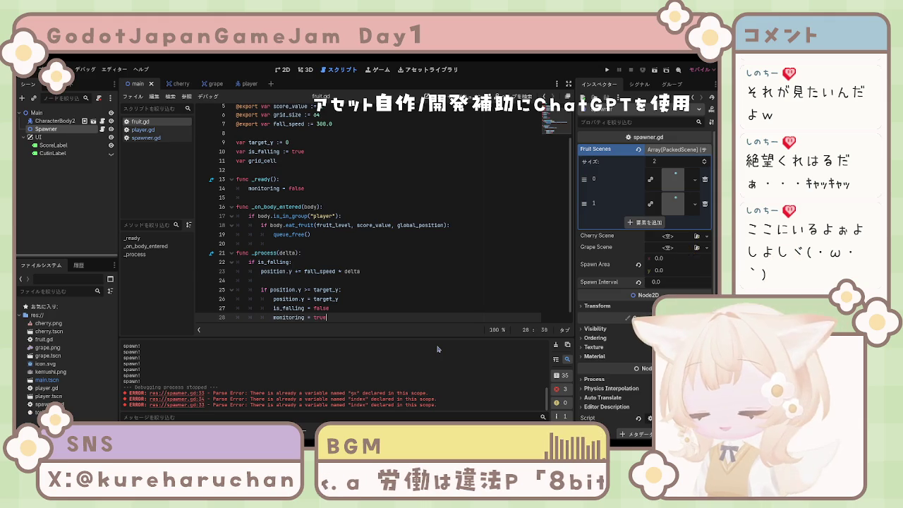
type("monitoring = true")
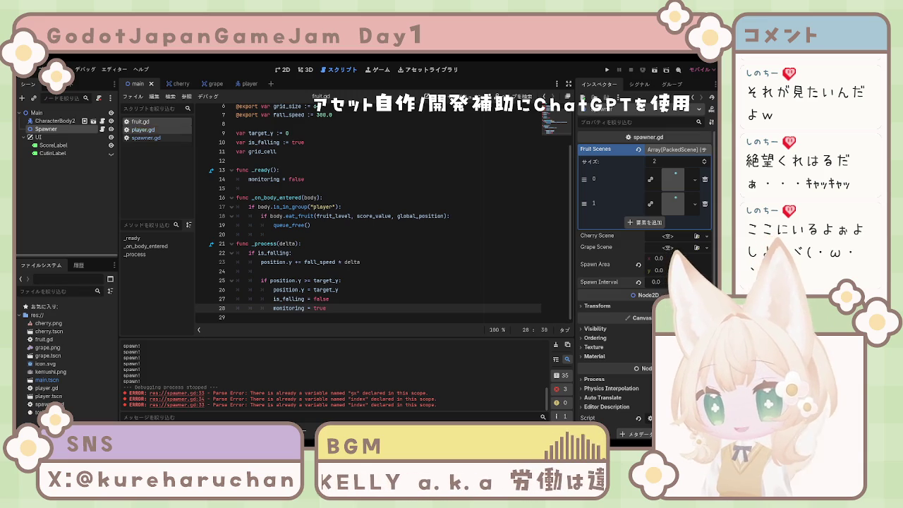
Paste the _exit_tree function, which erases grid_cell from occupied_cells, after _process.
left_click(317, 197)
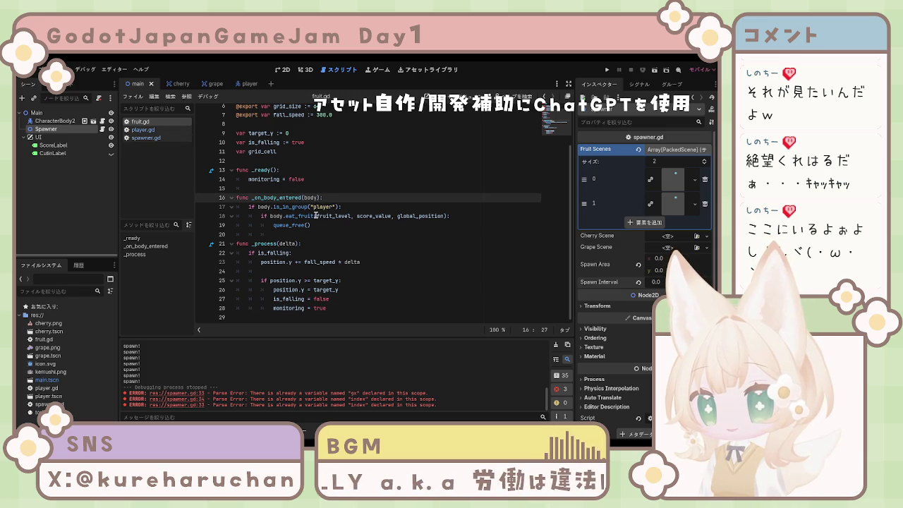
scroll(317, 215, "up", 2)
scroll(319, 217, "down", 2)
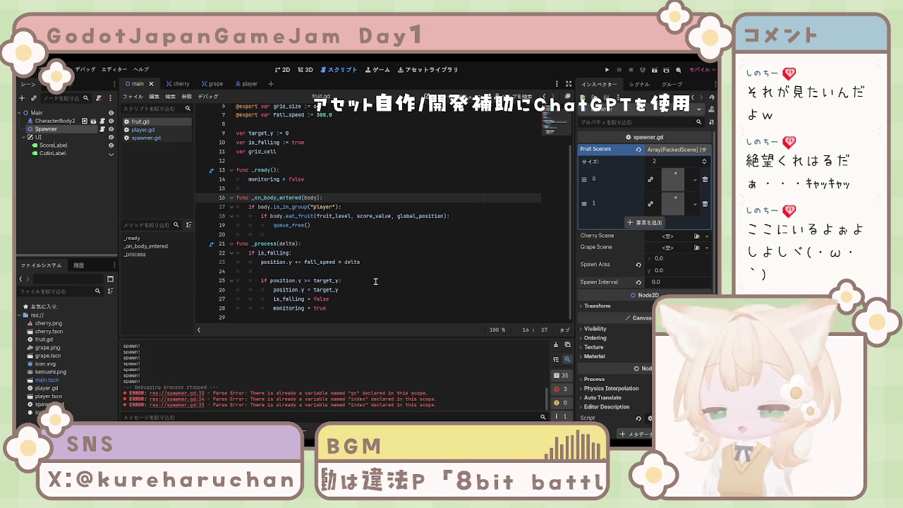
left_click(366, 304)
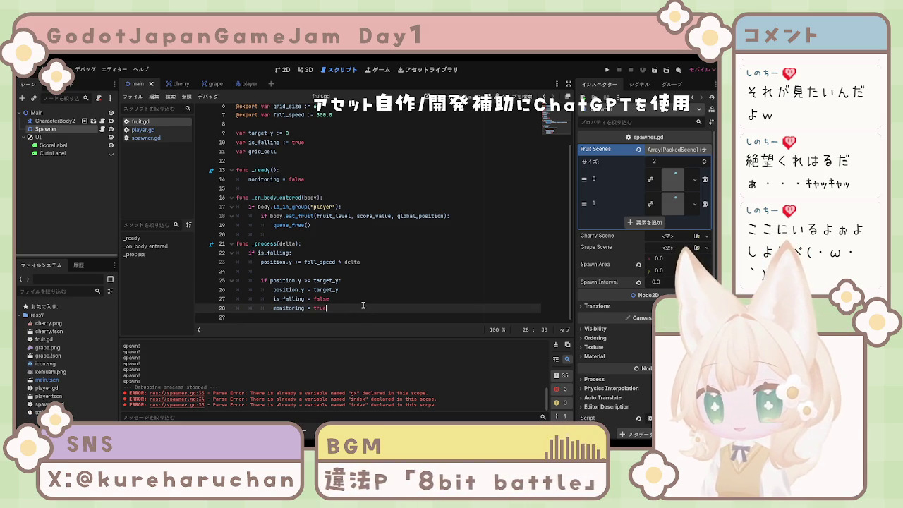
key("Return")
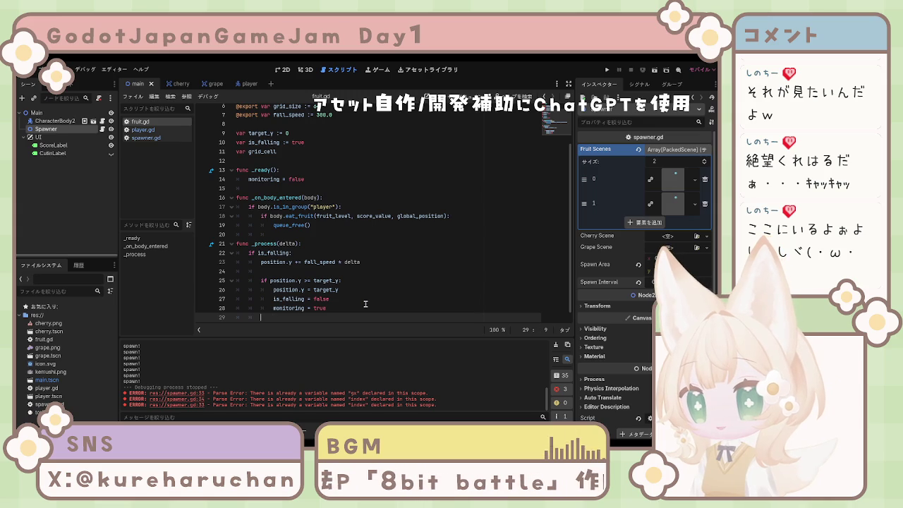
type("func _exit_tree(): \tvar spawner = get_parent()  \tif spawner and spawner.occupied_cells.has(grid_cell): \t\tspawner.occupied_cells.erase(grid_cell)")
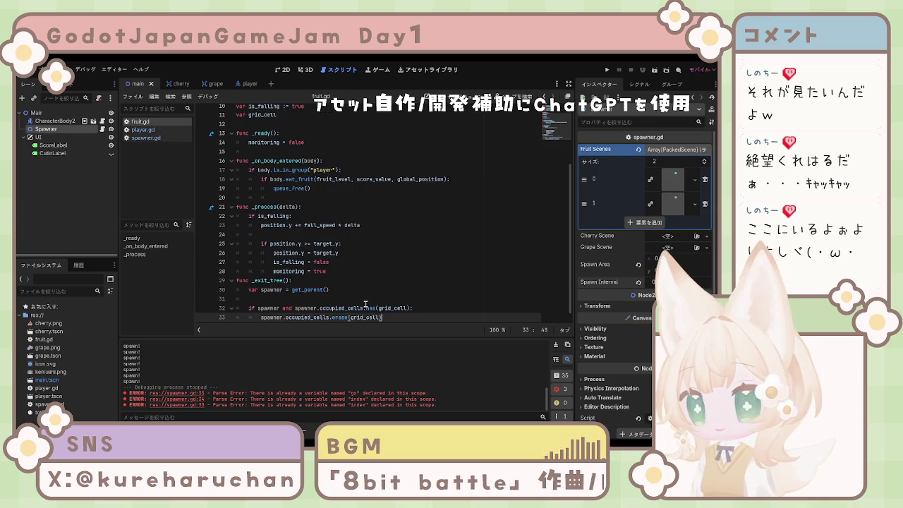
Separate _exit_tree from _process with a blank line and run the game with F5.
scroll(317, 210, "down", 1)
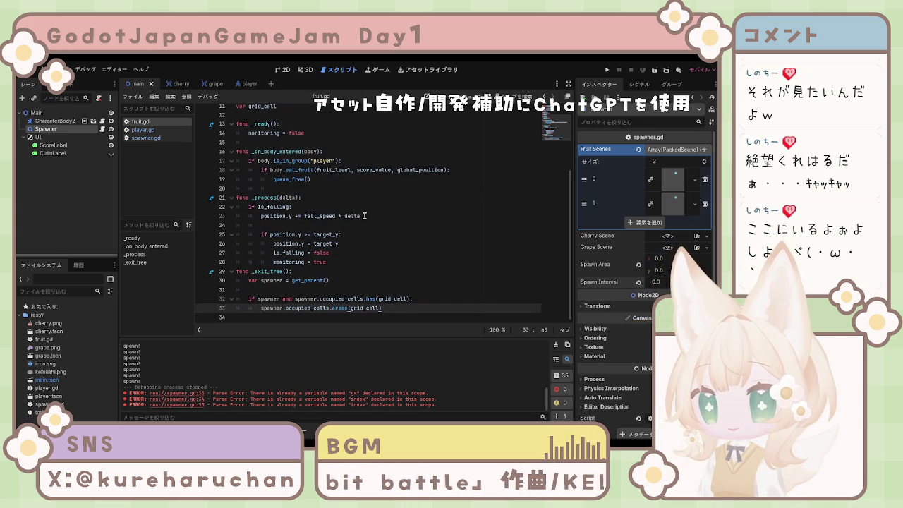
left_click(346, 262)
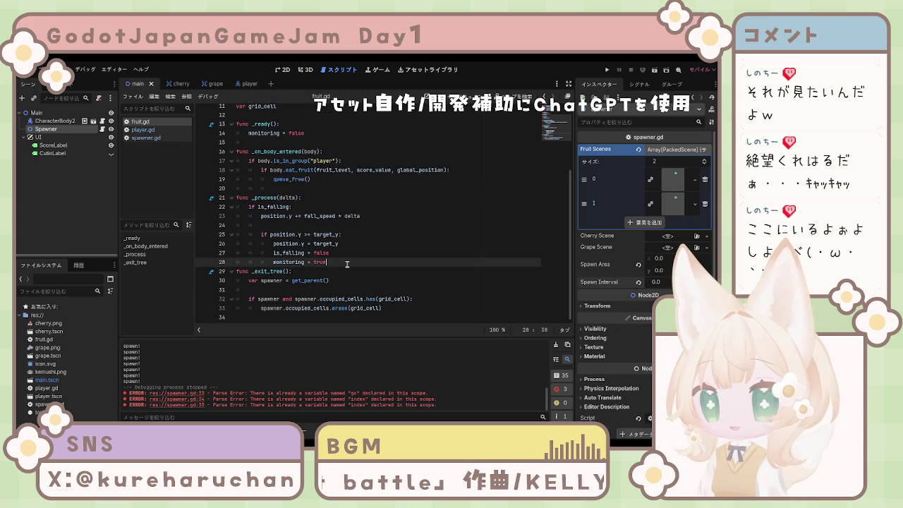
key("Return")
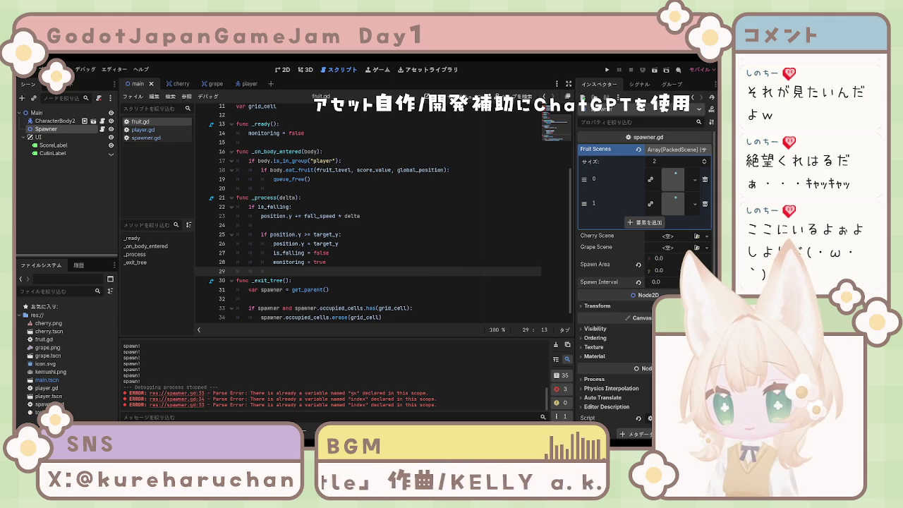
left_click(451, 170)
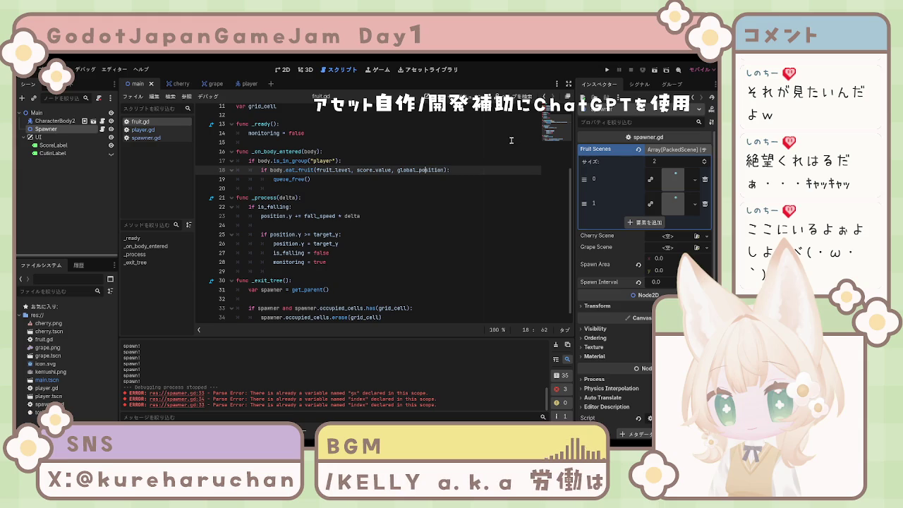
key("F5")
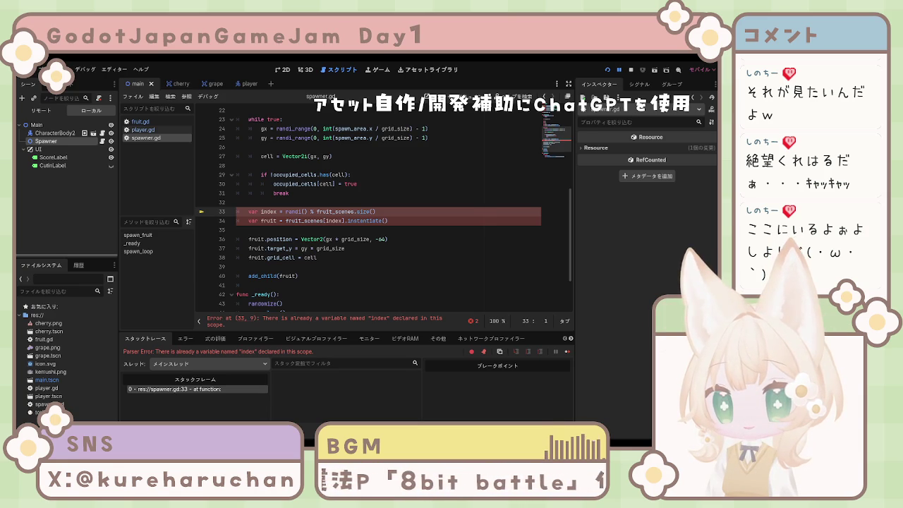
Try deleting the var index and var fruit lines above the loop, restore them, and save.
key("alt+Down")
key("alt+Down")
key("alt+Down")
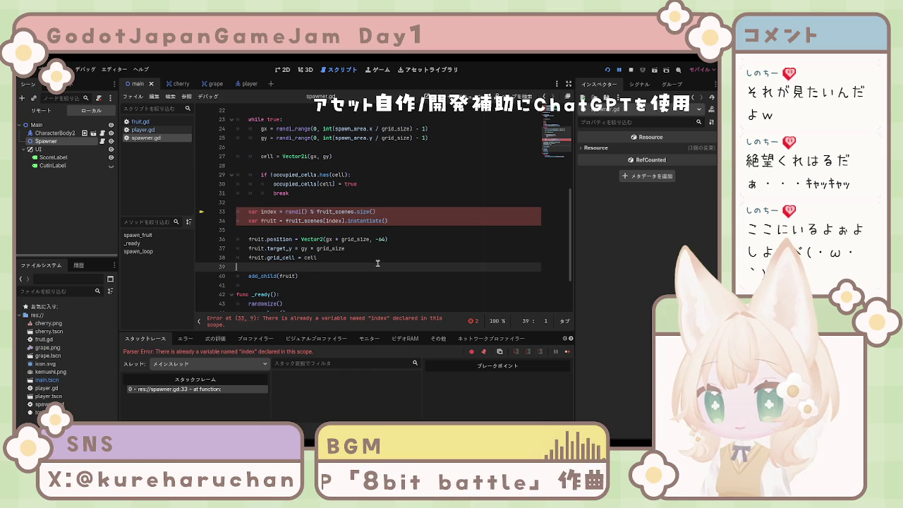
scroll(363, 259, "up", 5)
scroll(363, 259, "down", 3)
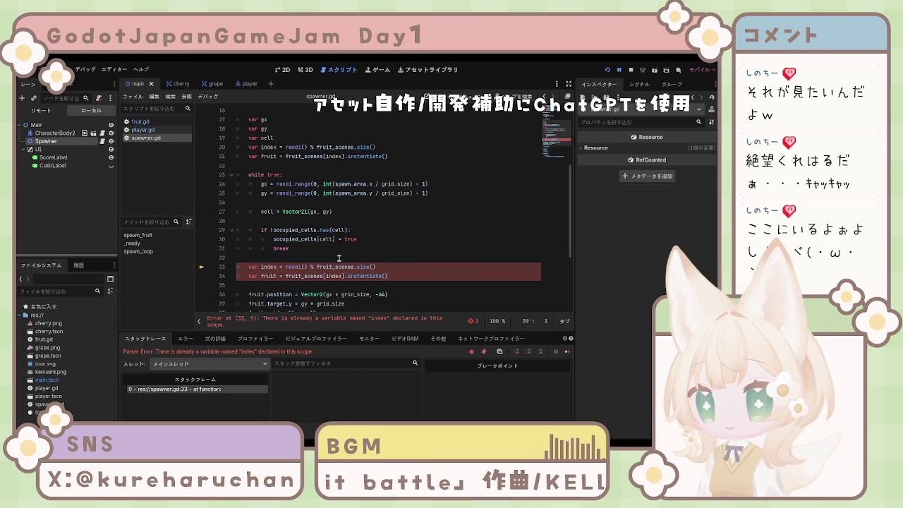
left_click_drag(395, 155, 226, 146)
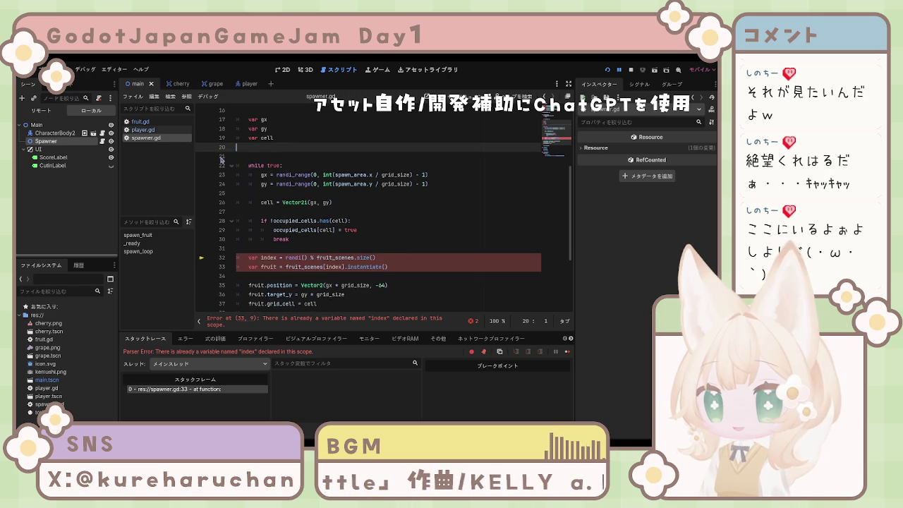
key("BackSpace")
key("BackSpace")
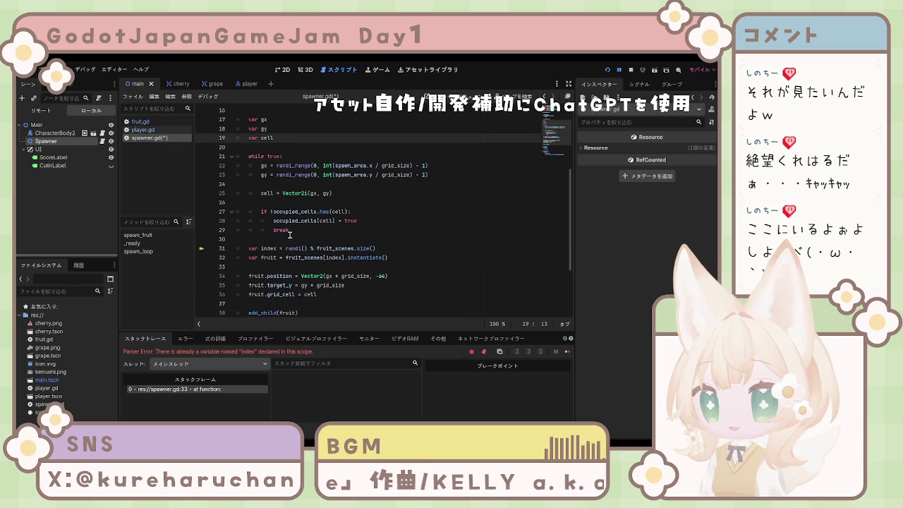
key("ctrl+z")
key("ctrl+z")
left_click(303, 172)
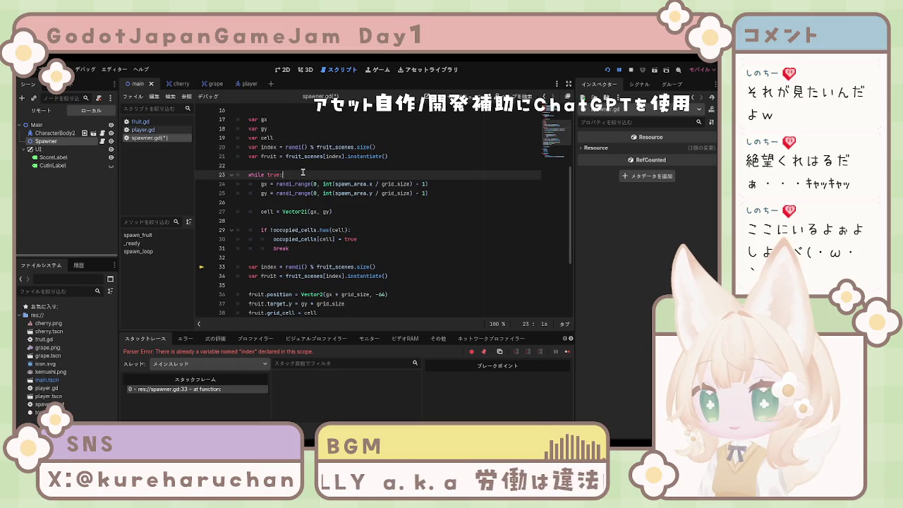
key("ctrl+y")
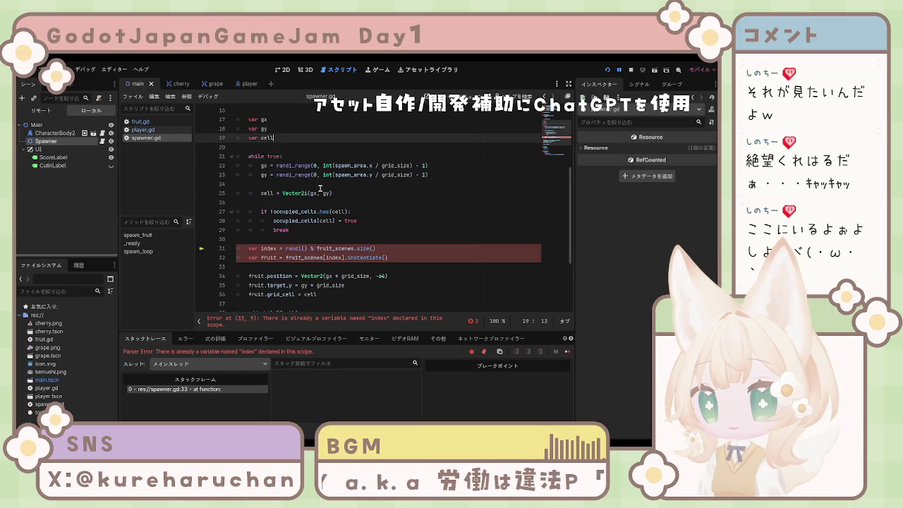
key("ctrl+z")
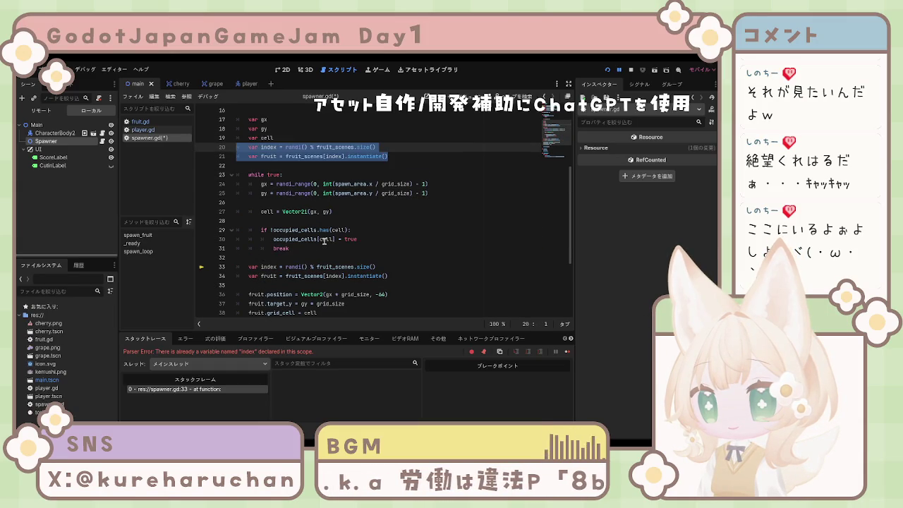
left_click(302, 243)
key("ctrl+s")
Delete the duplicate var index and var fruit lines after the while loop and save spawner.gd.
left_click_drag(263, 275, 236, 275)
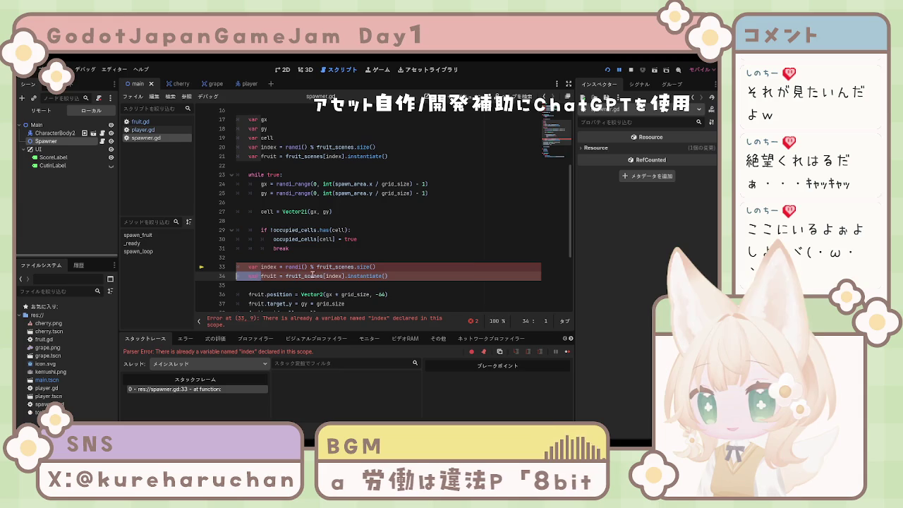
left_click(351, 267)
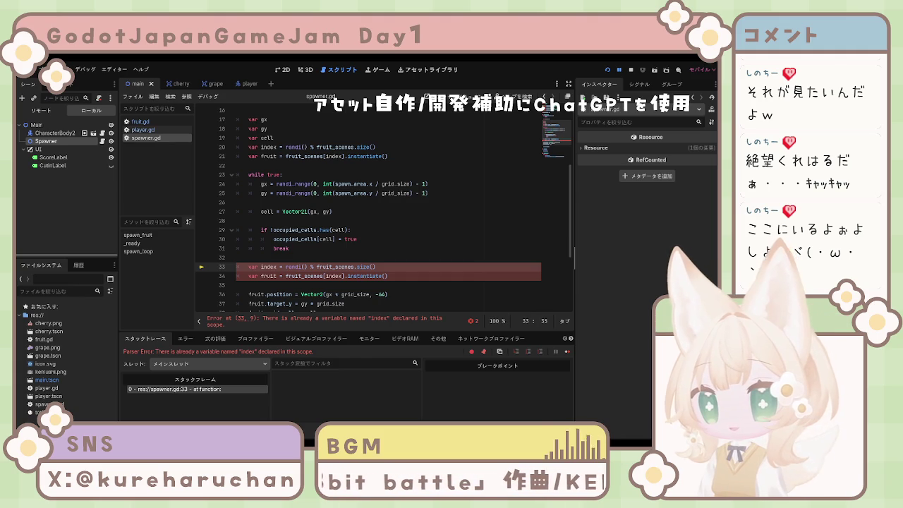
left_click(302, 202)
key("ctrl+a")
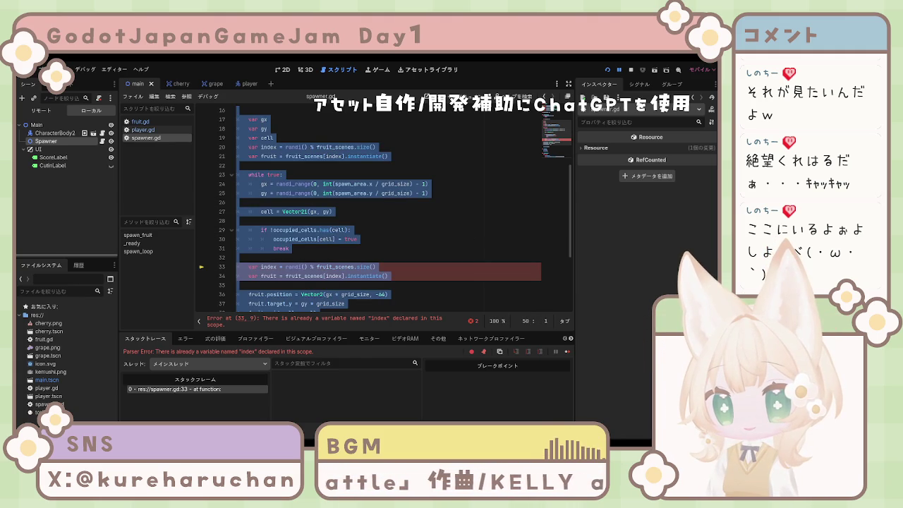
left_click(314, 258)
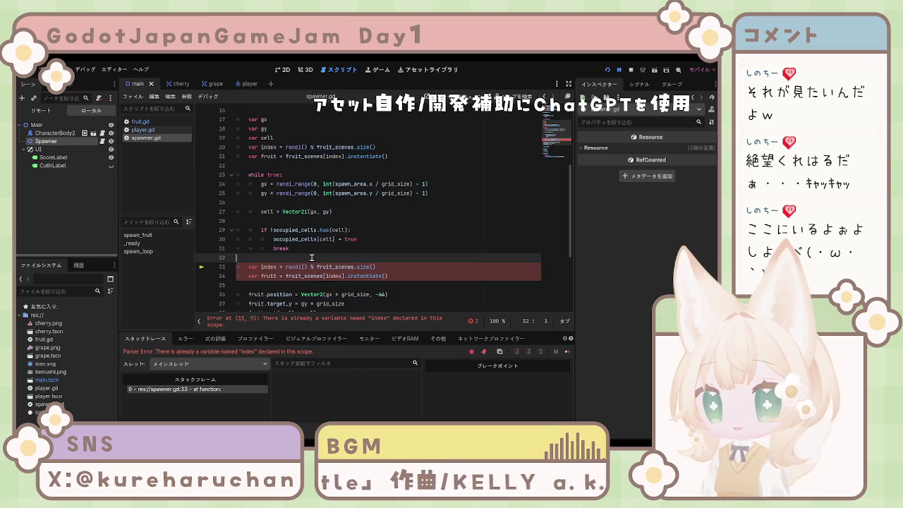
left_click(324, 222)
left_click(314, 276)
key("End")
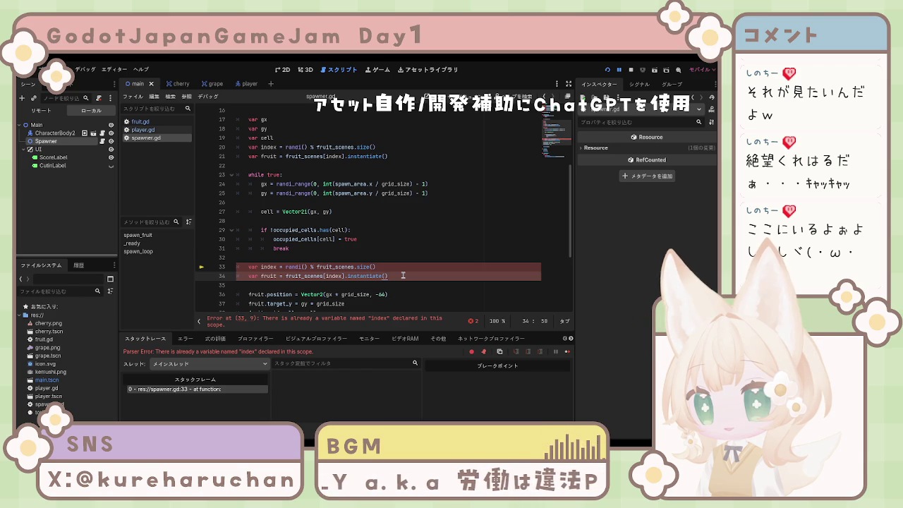
left_click_drag(416, 275, 236, 268)
key("BackSpace")
key("BackSpace")
key("BackSpace")
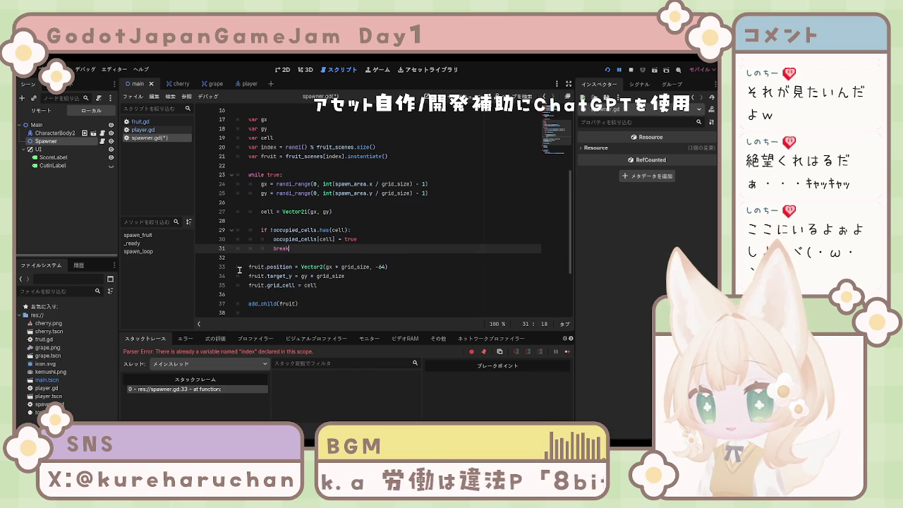
key("ctrl+s")
scroll(240, 270, "up", 3)
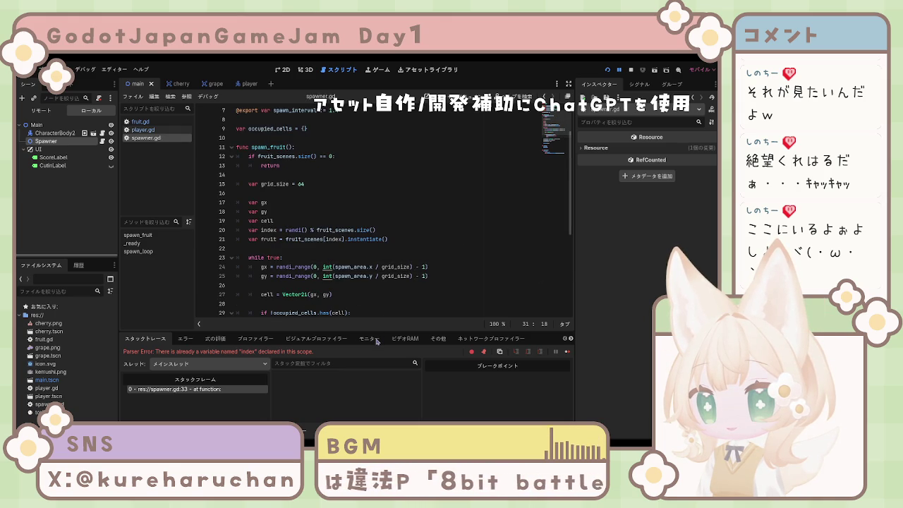
left_click(309, 220)
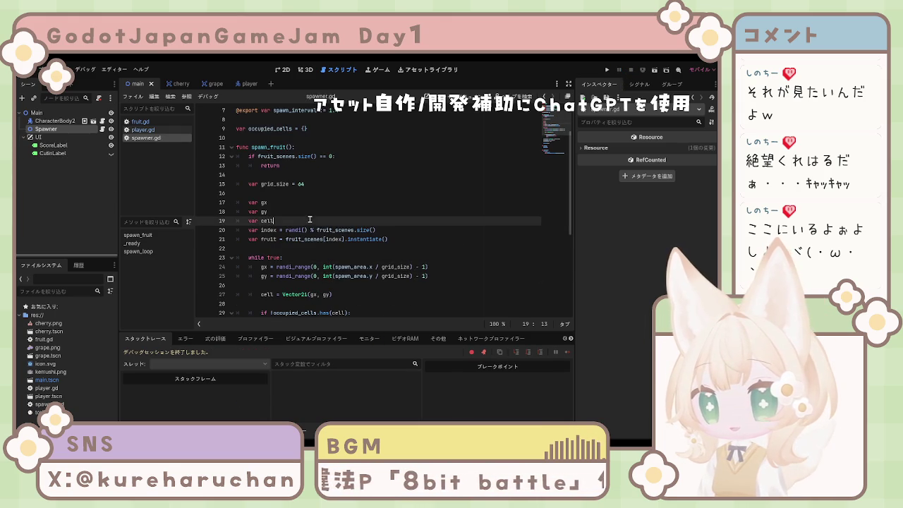
Add a blank line after var cell, test-run the game moving the player right and up, then stop.
key("Return")
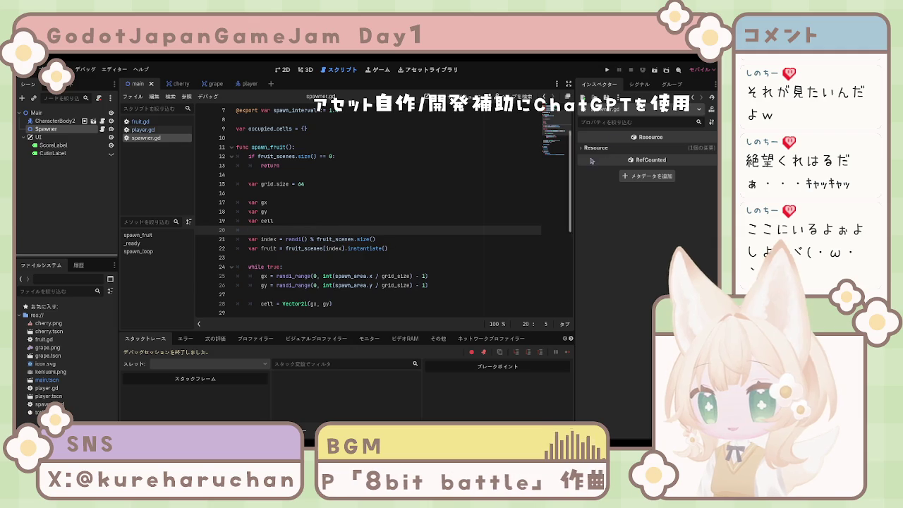
key("F5")
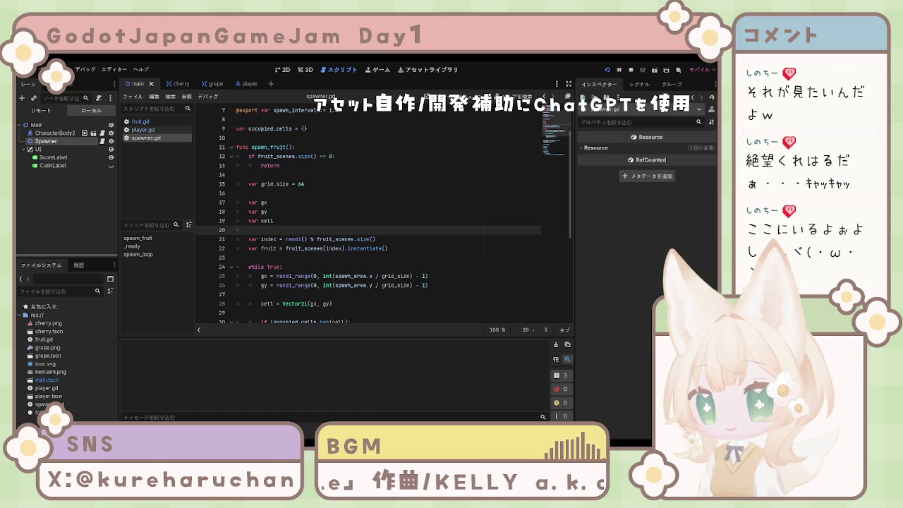
key("F5")
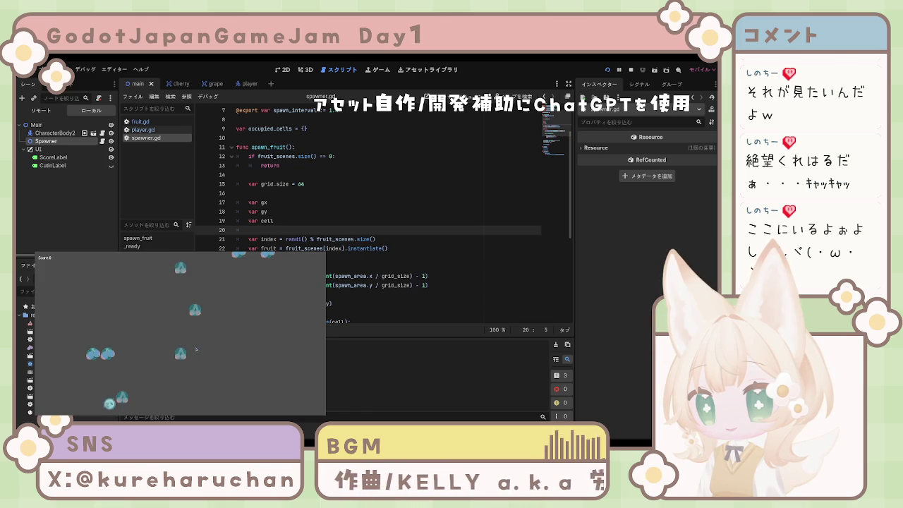
key("Right")
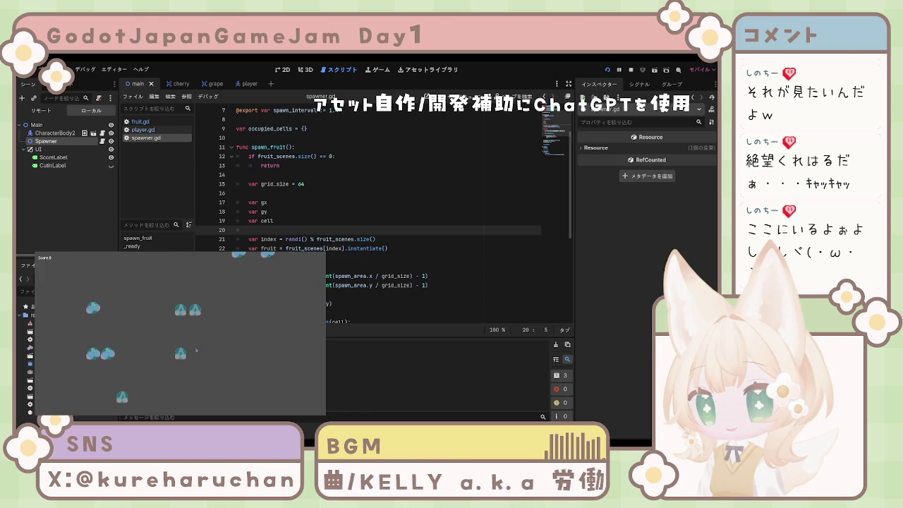
key("Up")
key("Right")
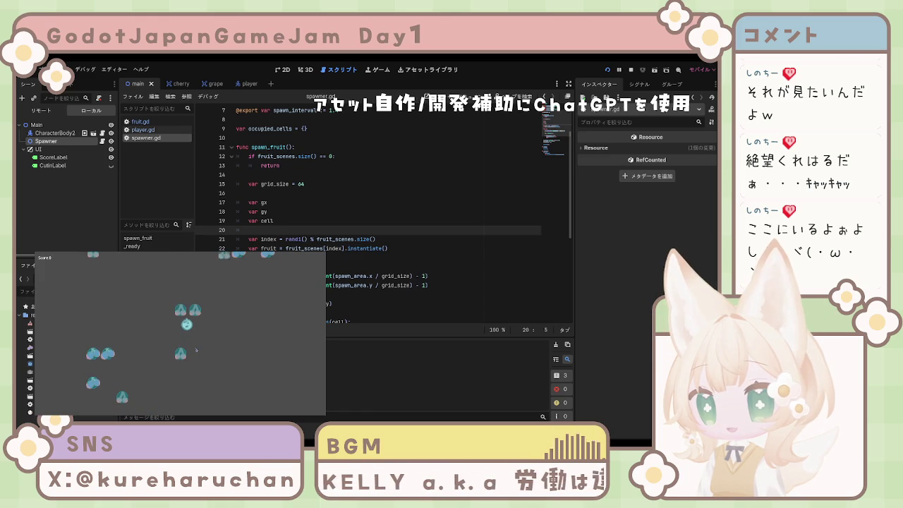
key("F8")
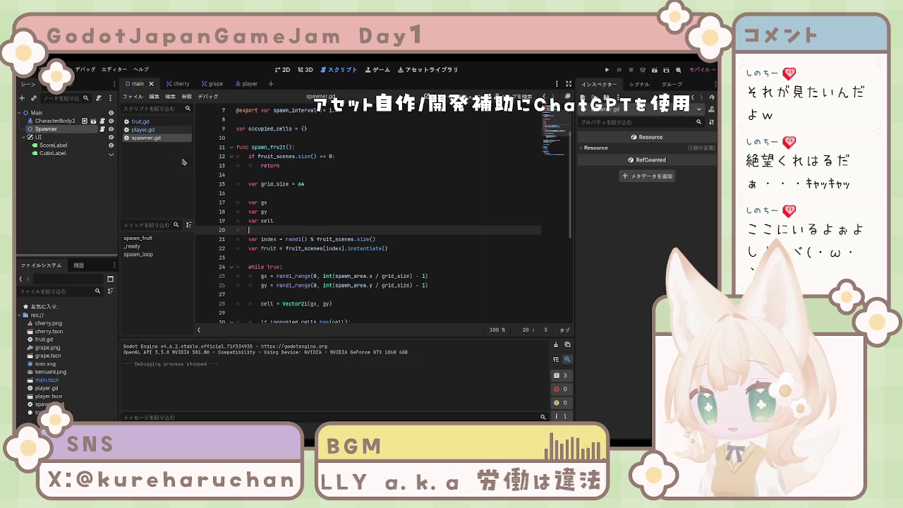
Open fruit.gd and place the caret at the end of line 21.
left_click(141, 121)
left_click(417, 201)
scroll(357, 218, "down", 1)
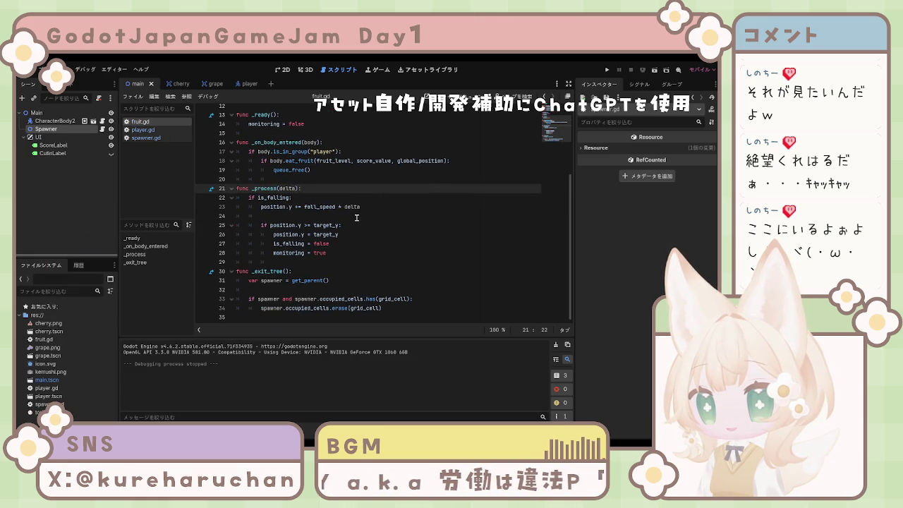
Jump to _on_body_entered in fruit.gd and save the project.
left_click(330, 252)
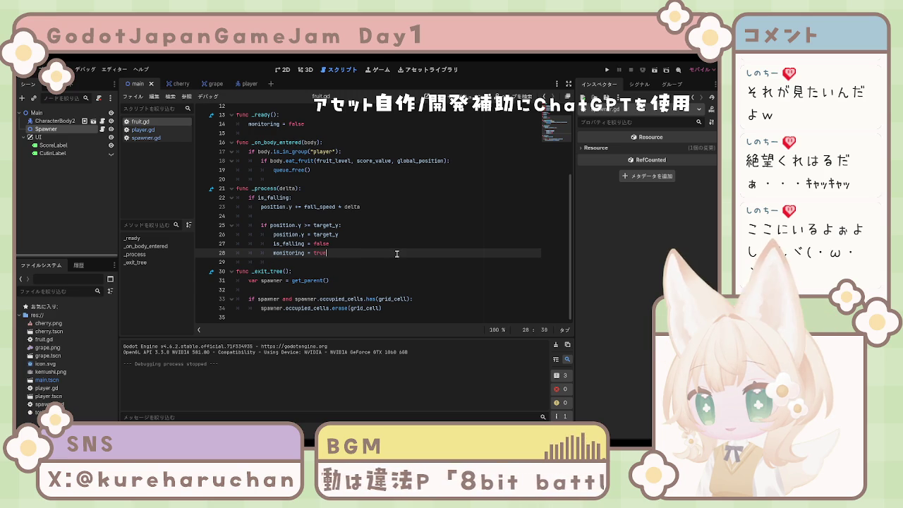
left_click(144, 246)
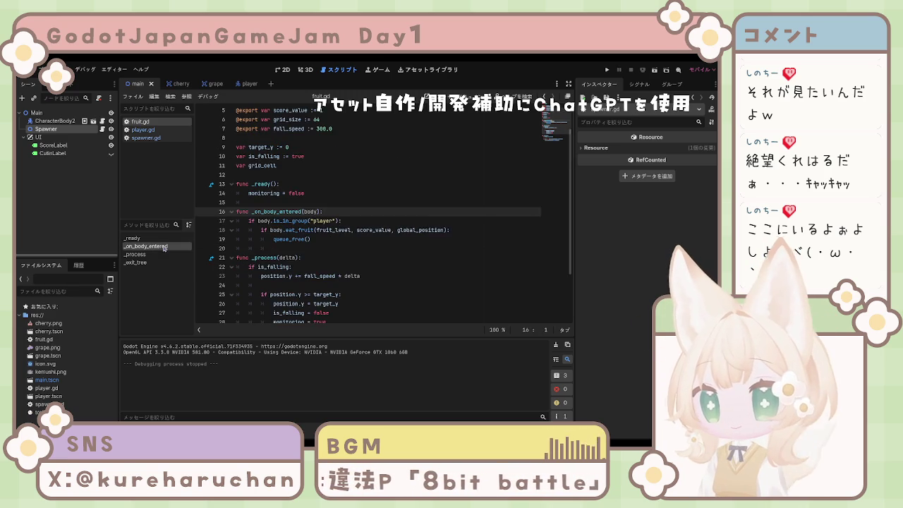
left_click(250, 248)
left_click(325, 241)
key("ctrl+s")
Open player.gd and place the caret on line 27 to review knockback and eat_fruit.
left_click(142, 130)
left_click(328, 175)
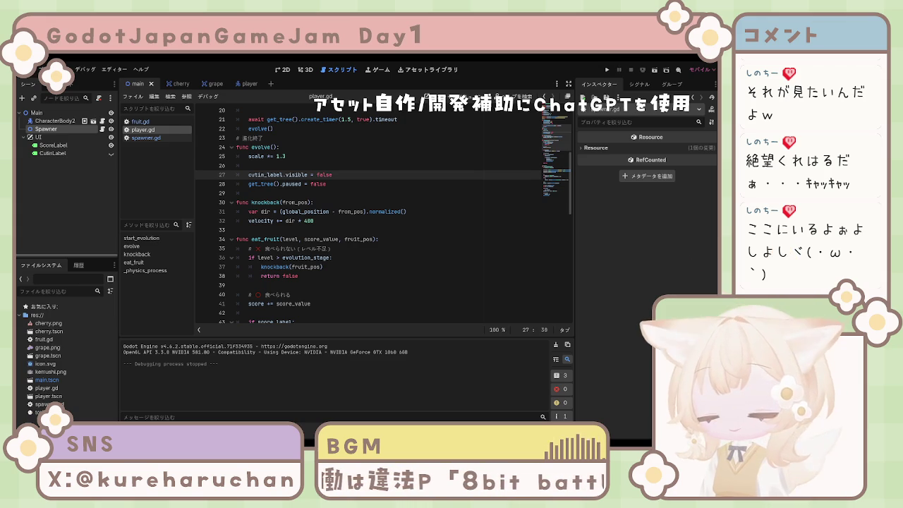
scroll(378, 248, "down", 8)
Add an indented monitorable = true line below monitoring = true in fruit.gd and save.
left_click(140, 121)
scroll(378, 249, "down", 3)
scroll(378, 248, "down", 1)
left_click_drag(326, 252, 274, 254)
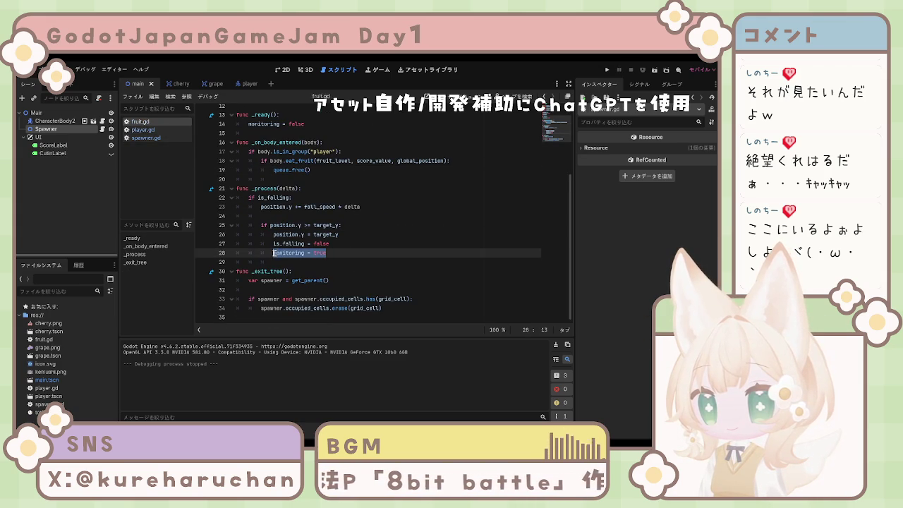
type("monitoring = true monitorable = true")
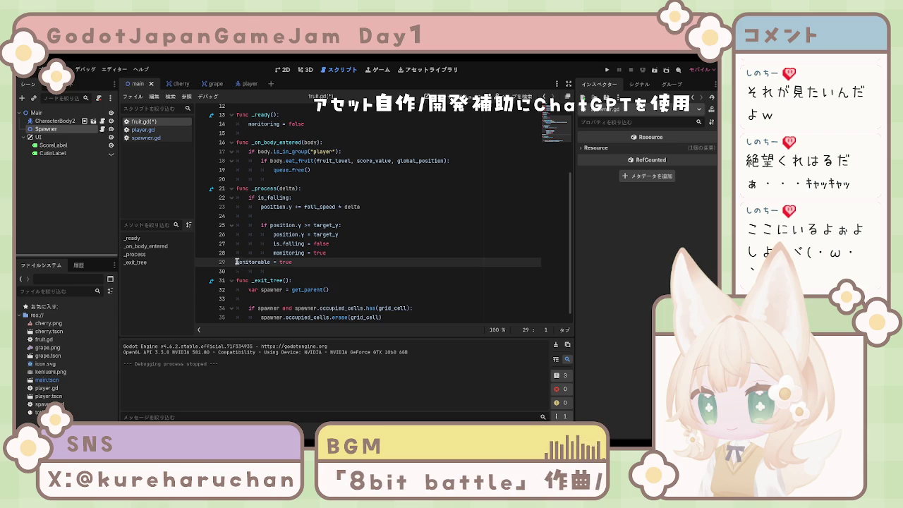
key("Tab")
key("Tab")
left_click(358, 271)
key("ctrl+s")
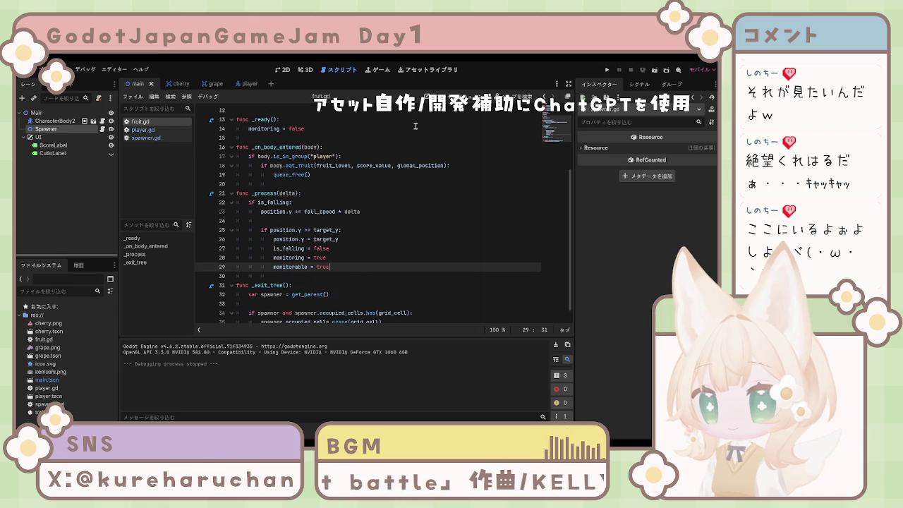
Test-run the game with Play, then stop it with F8.
left_click(605, 71)
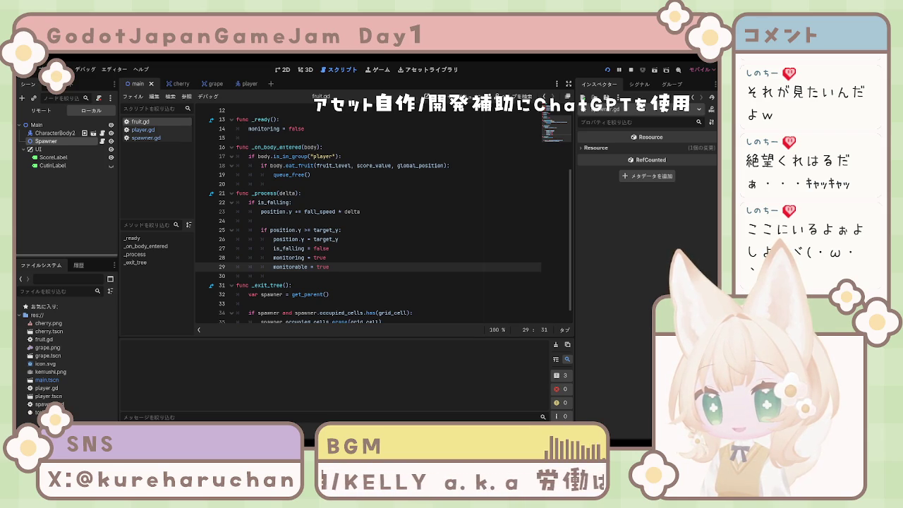
key("F8")
left_click(384, 258)
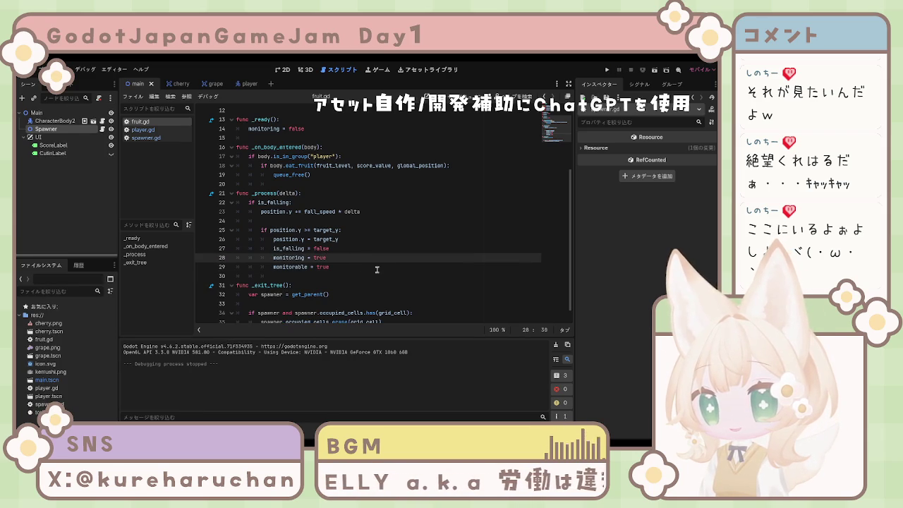
scroll(338, 267, "up", 1)
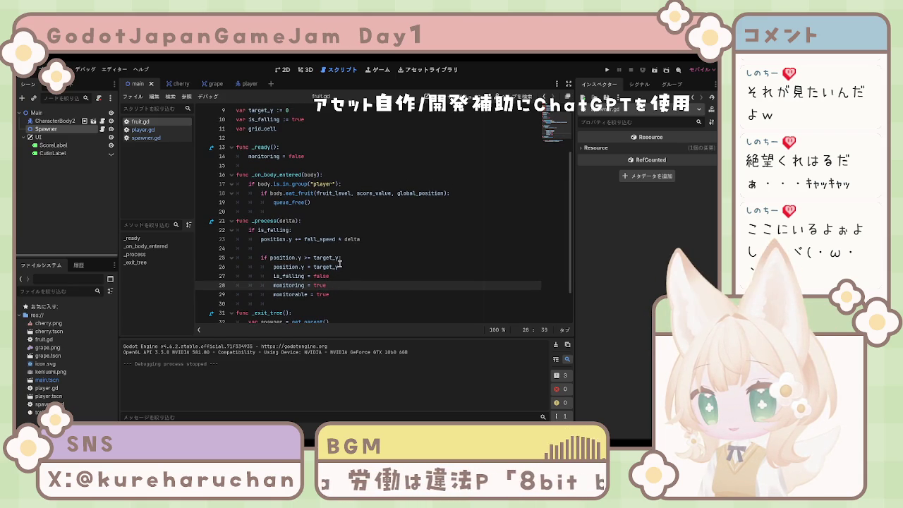
scroll(341, 263, "down", 2)
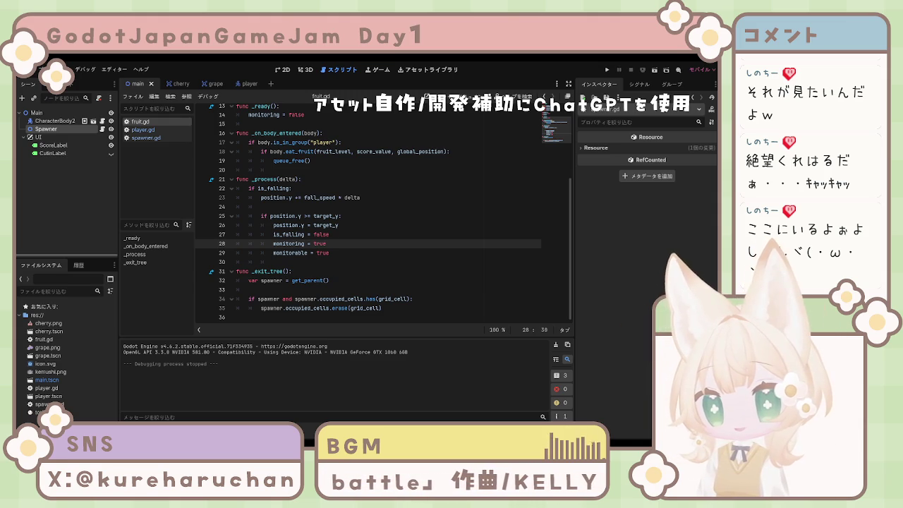
Delete the monitoring and monitorable lines and the leftover blank line from fruit.gd's landing block.
left_click(428, 225)
key("ctrl+a")
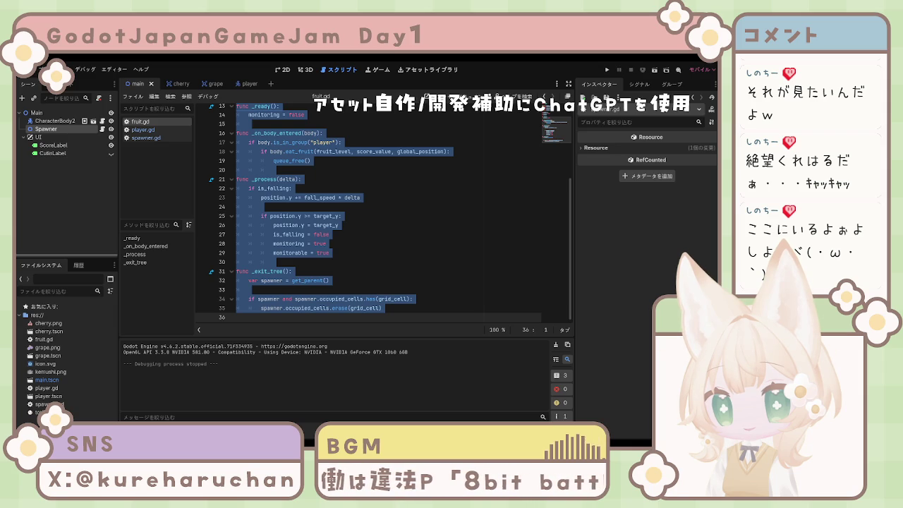
mouse_move(329, 253)
left_mouse_down()
mouse_move(288, 253)
mouse_move(329, 253)
left_mouse_up()
key("BackSpace")
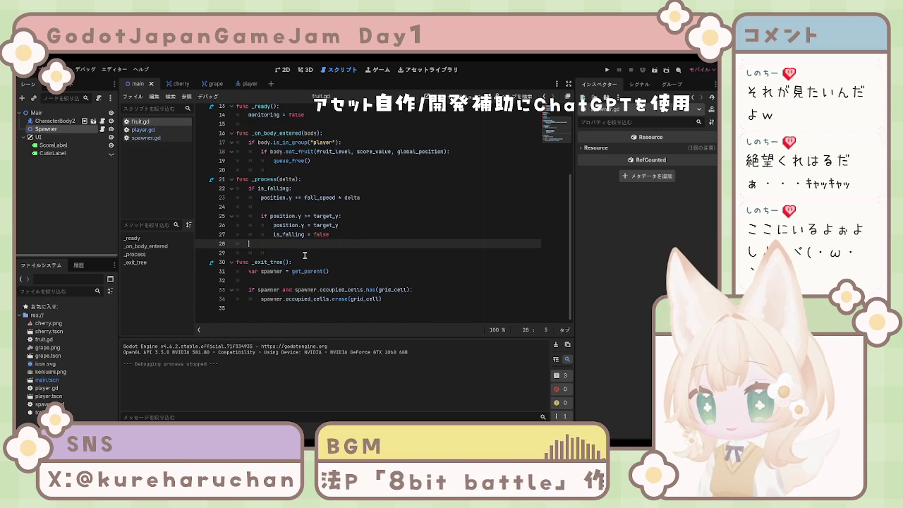
key("BackSpace")
Replace 'monitoring = false' in _ready with '$CollisionShape2D.disabled = true'.
scroll(310, 243, "up", 4)
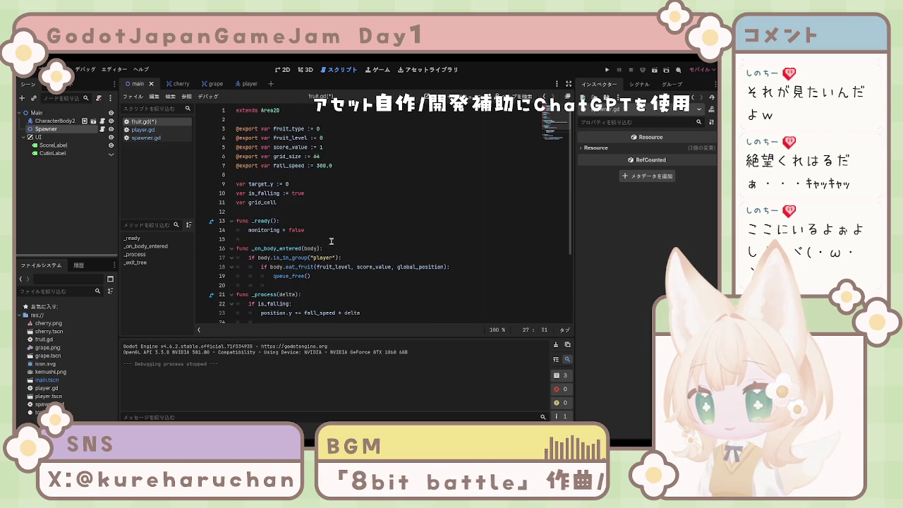
left_click_drag(308, 230, 227, 236)
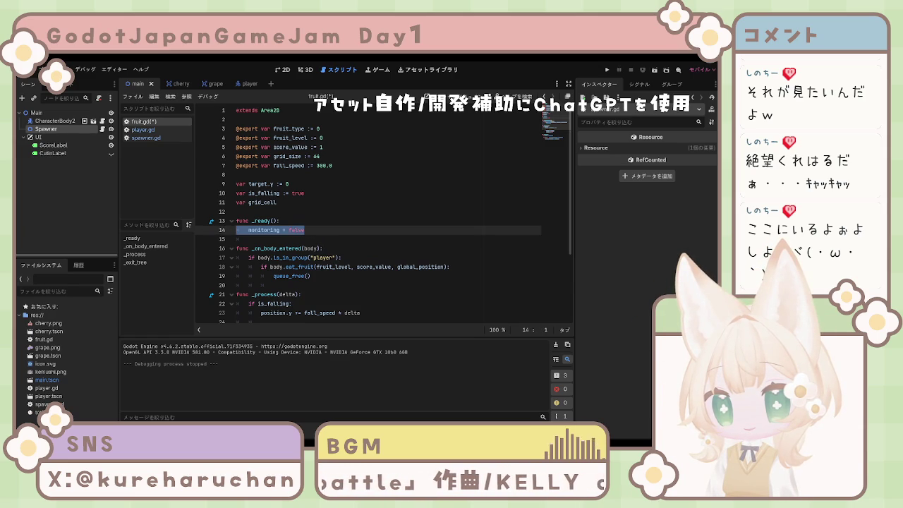
left_click(331, 230)
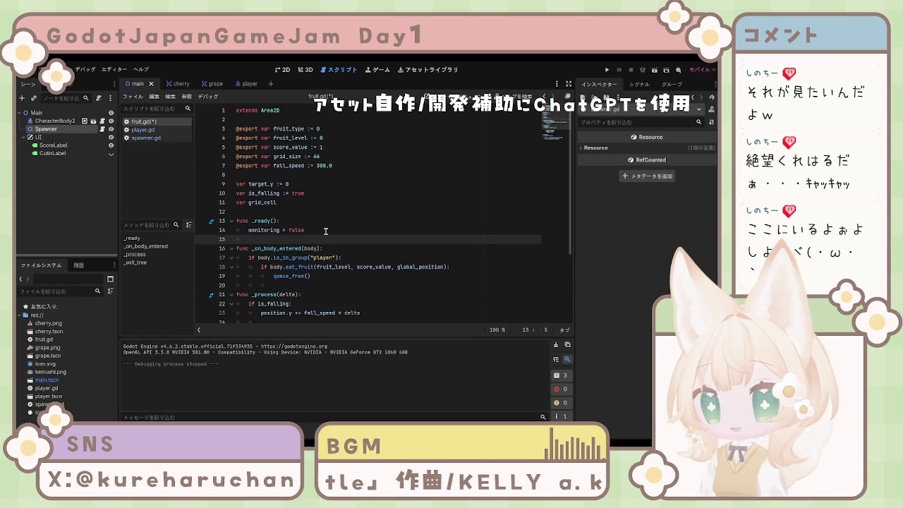
left_click_drag(330, 230, 248, 230)
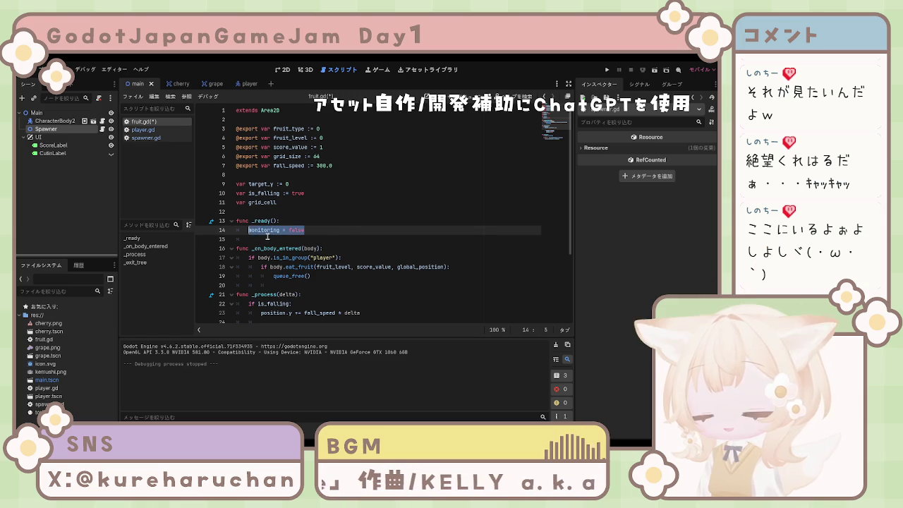
key("ctrl+v")
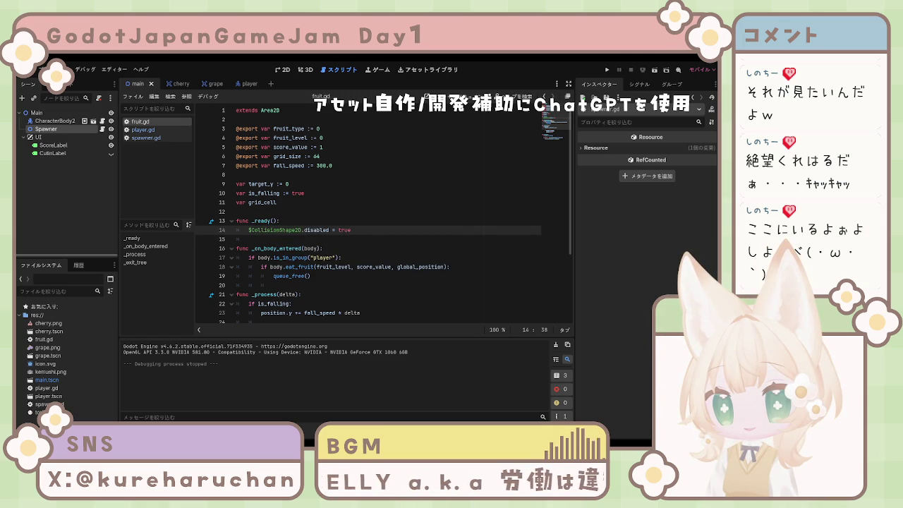
scroll(381, 212, "down", 3)
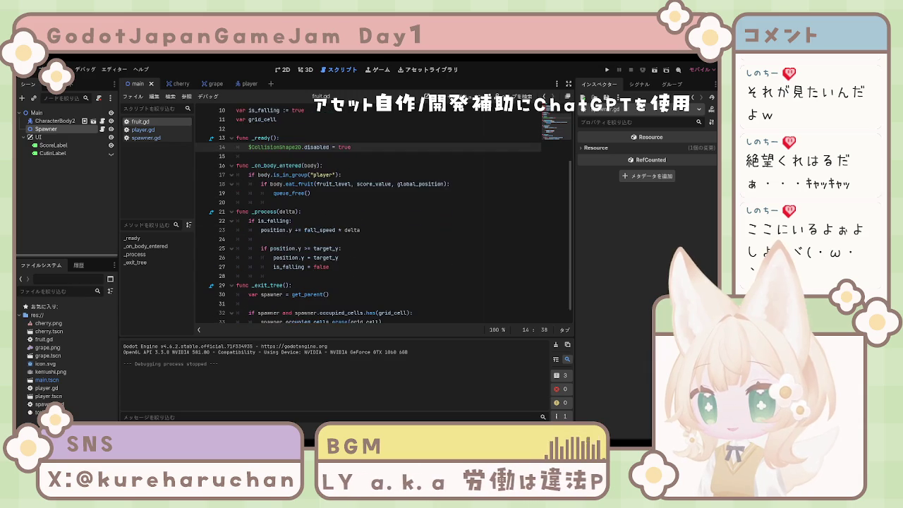
scroll(367, 211, "down", 1)
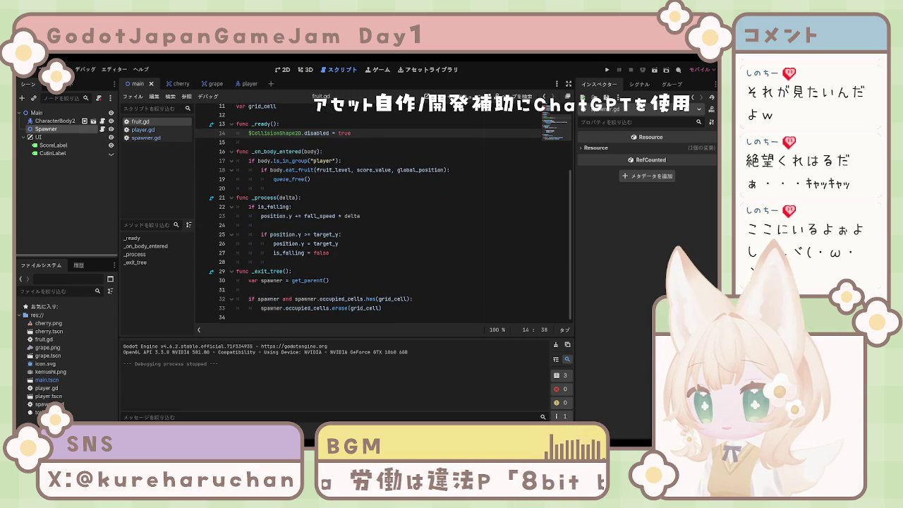
left_click(238, 84)
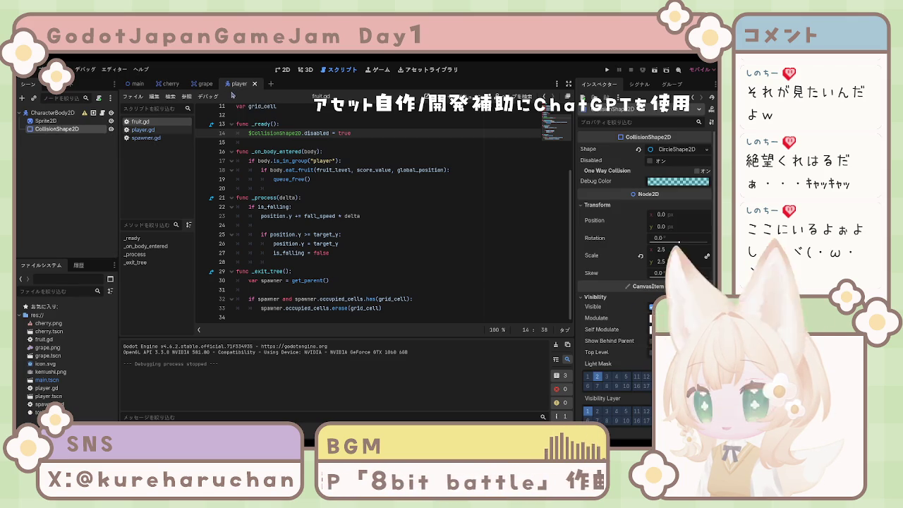
Rename the cherry scene's CollisionShape2D node to FruitCollision and save the cherry scene.
left_click(169, 84)
left_click(57, 130)
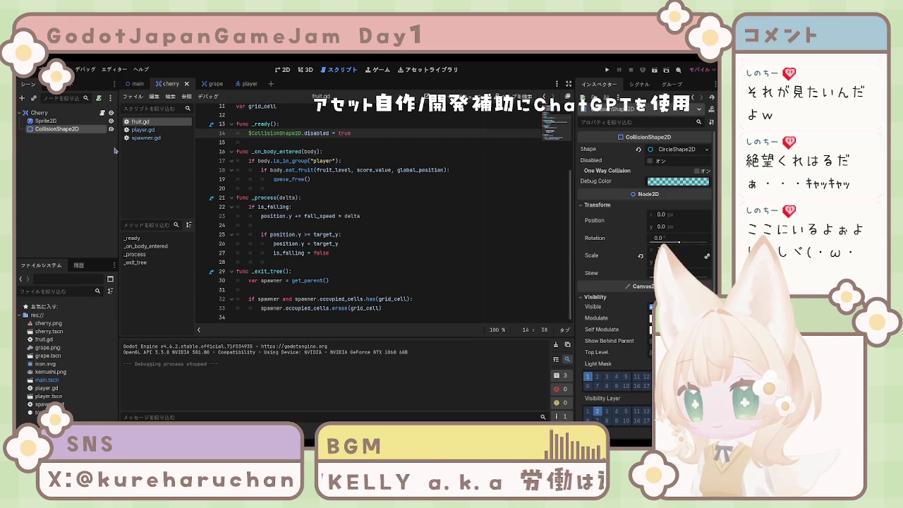
key("F2")
type("FruitCollision")
key("Return")
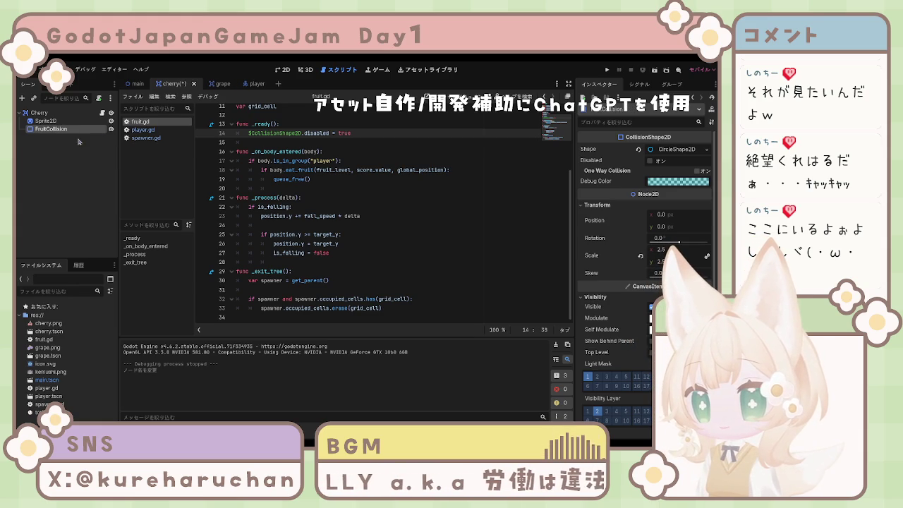
key("ctrl+s")
Rename the grape scene's collision shape node to FruitCollision as well.
left_click(212, 84)
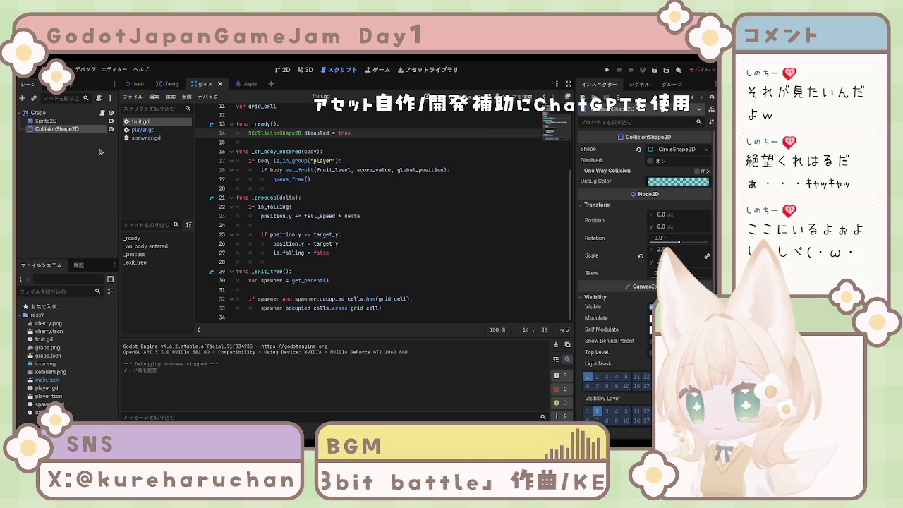
key("F2")
type("FruitCollision")
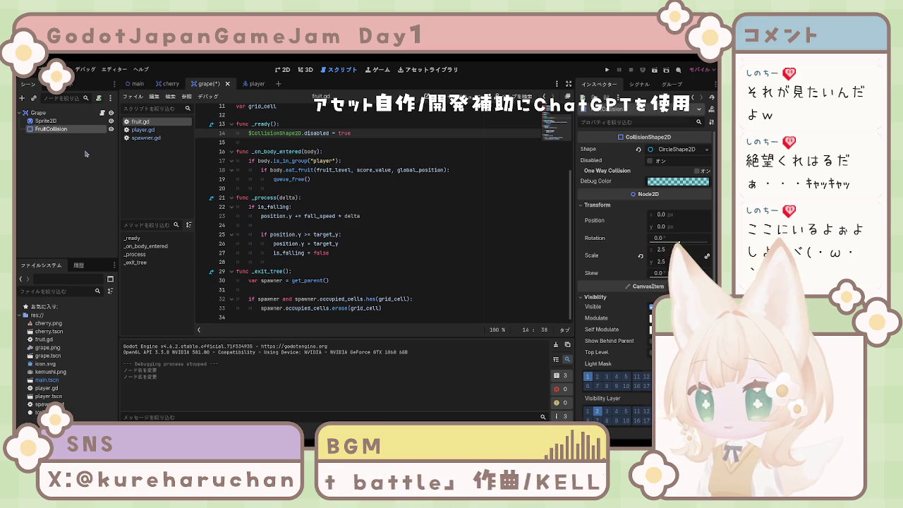
key("Return")
left_click(254, 83)
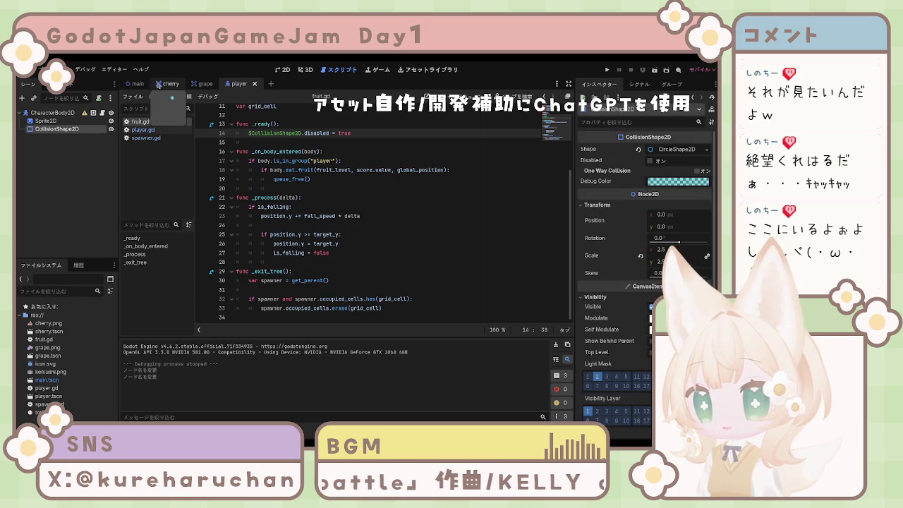
left_click(148, 137)
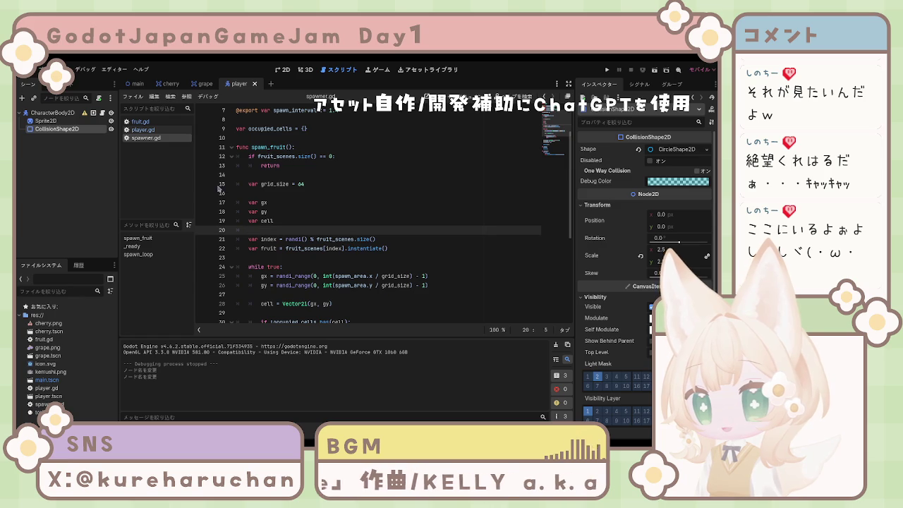
left_click(140, 122)
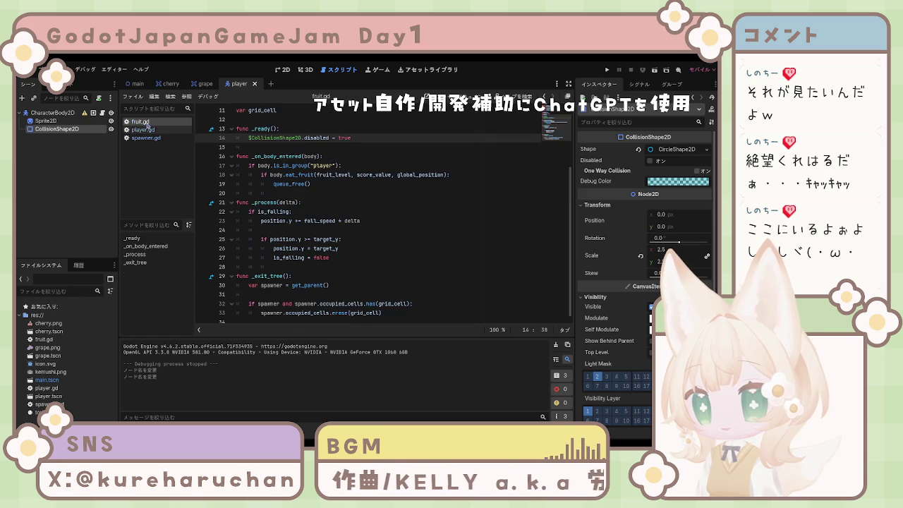
left_click(337, 202)
scroll(328, 197, "up", 4)
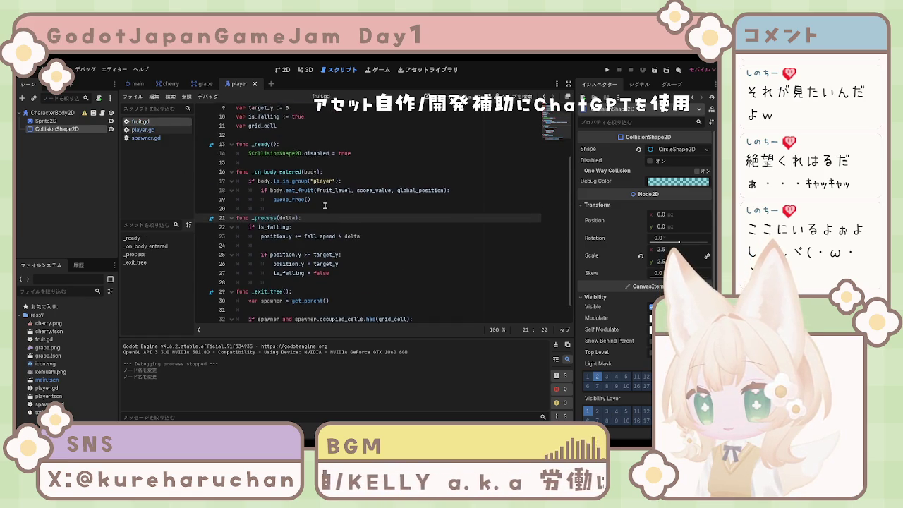
left_click(144, 131)
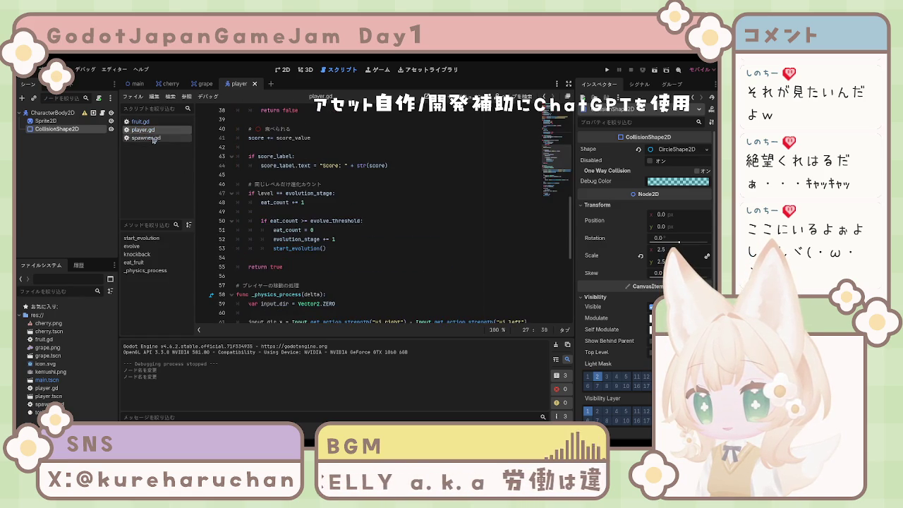
left_click(148, 138)
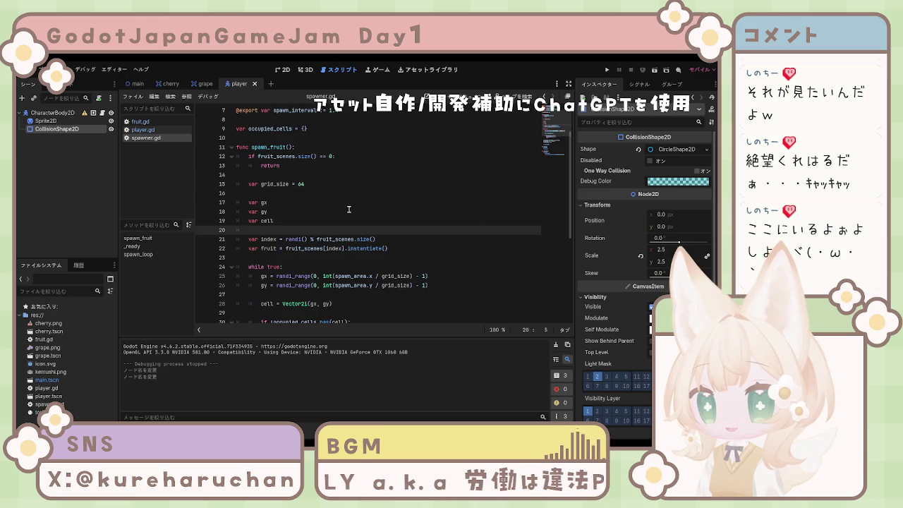
scroll(348, 208, "down", 6)
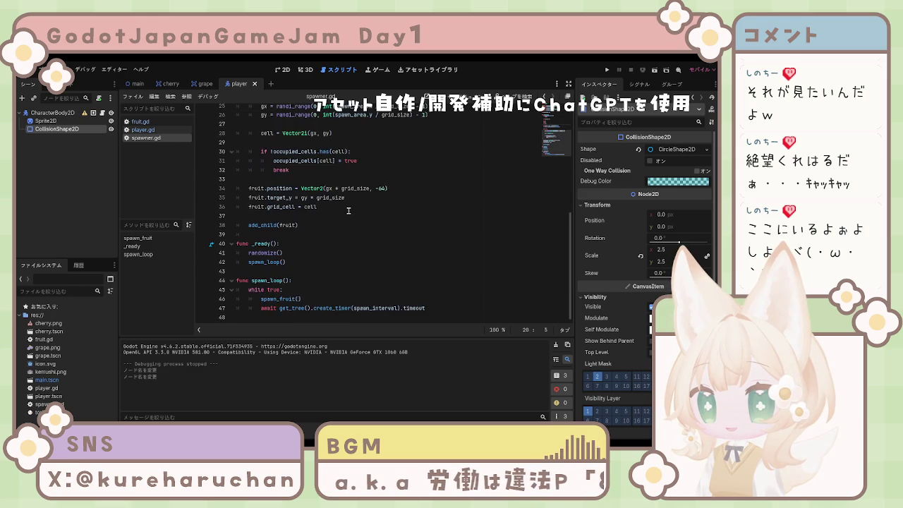
scroll(350, 210, "up", 6)
scroll(349, 210, "up", 2)
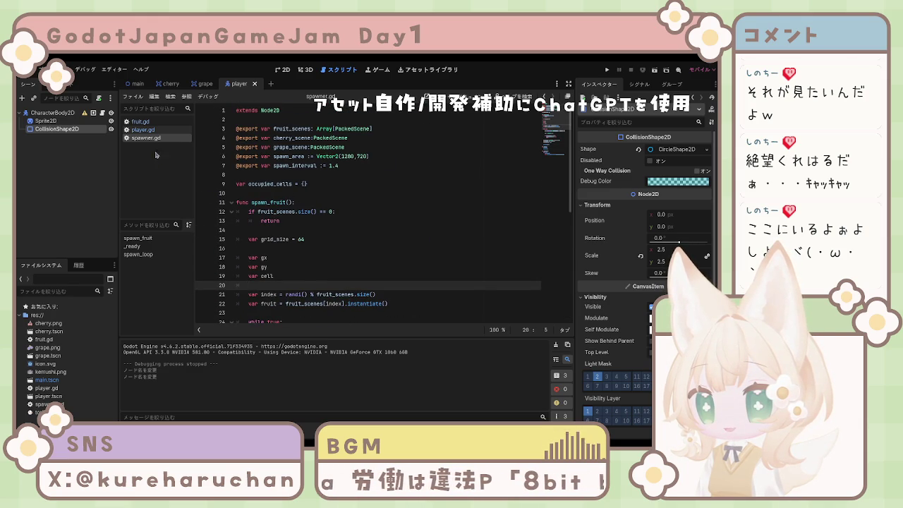
left_click(143, 130)
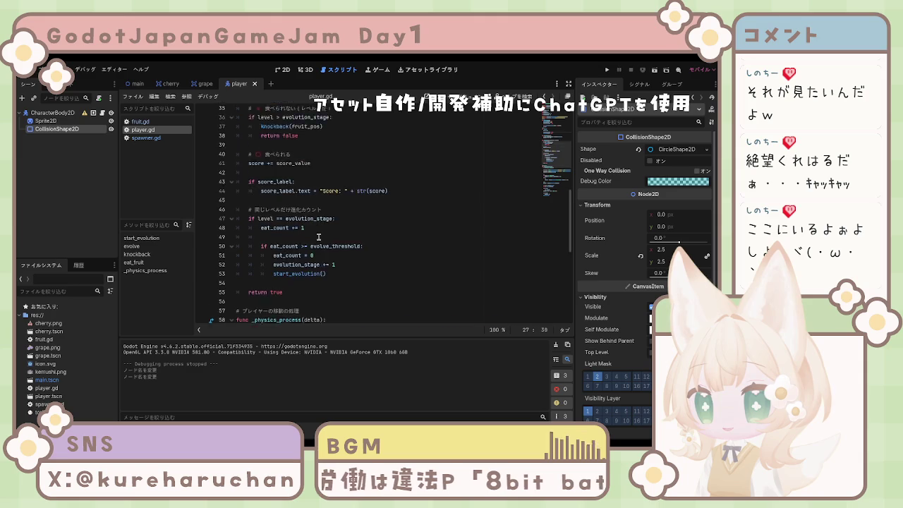
scroll(319, 237, "up", 7)
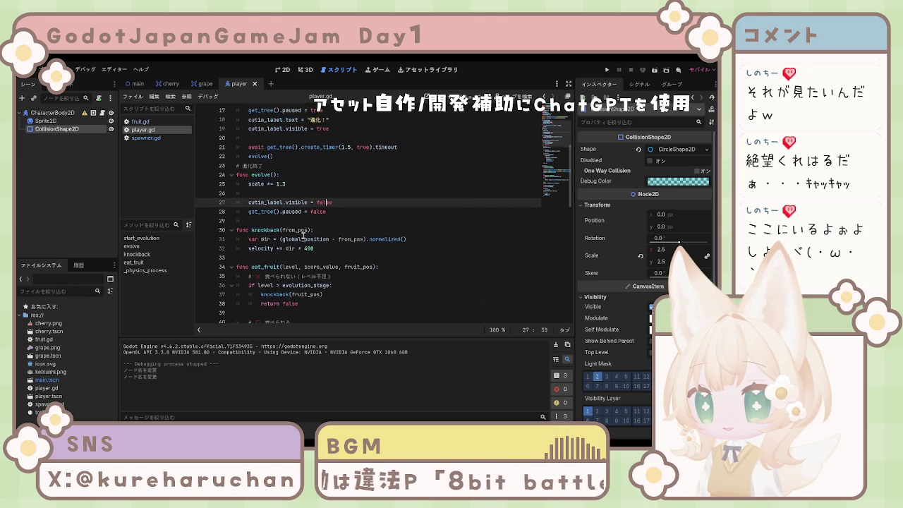
scroll(303, 237, "up", 1)
scroll(304, 235, "up", 4)
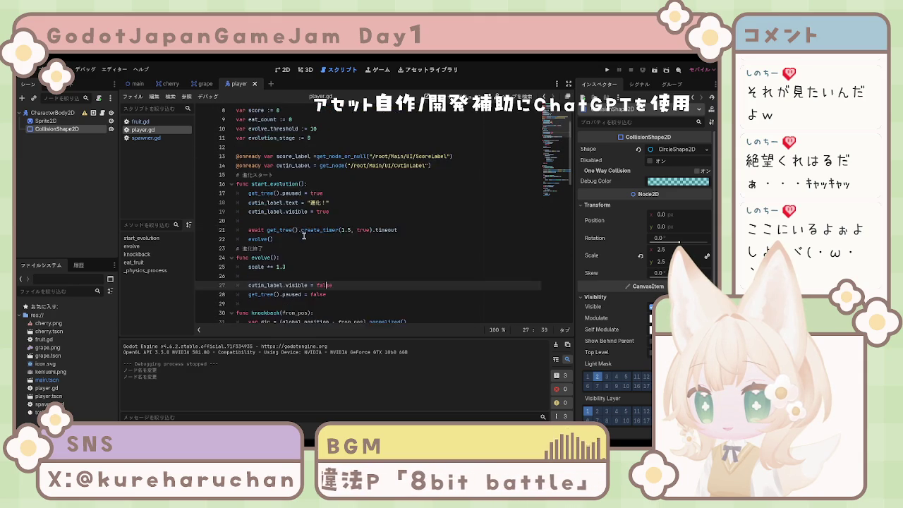
left_click(141, 121)
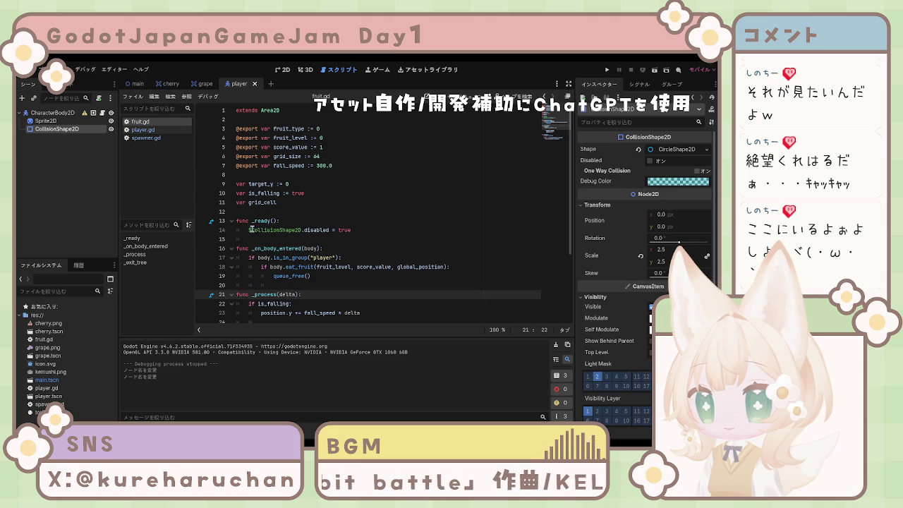
Change $CollisionShape2D to $FruitCollision on fruit.gd line 14 and save the script.
left_click_drag(279, 230, 300, 230)
key("BackSpace")
key("Left")
key("Left")
key("Left")
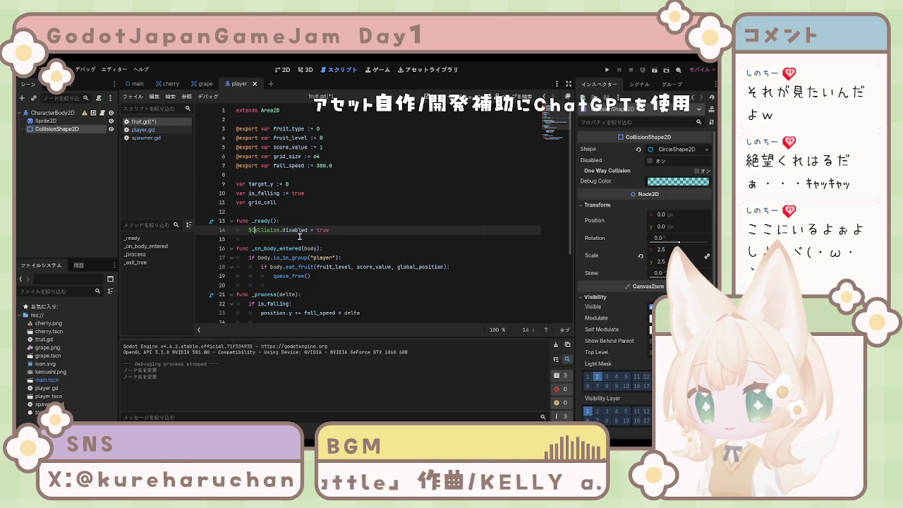
key("Left")
type("Fruit")
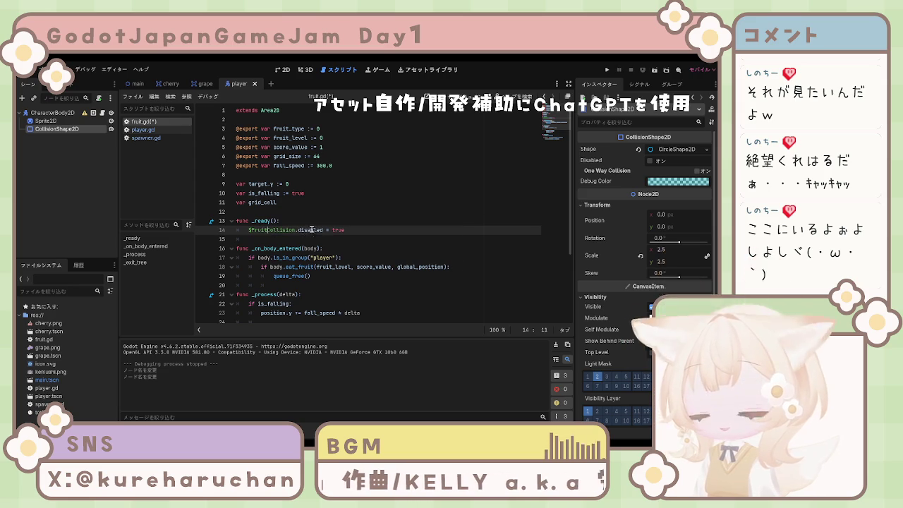
key("ctrl+s")
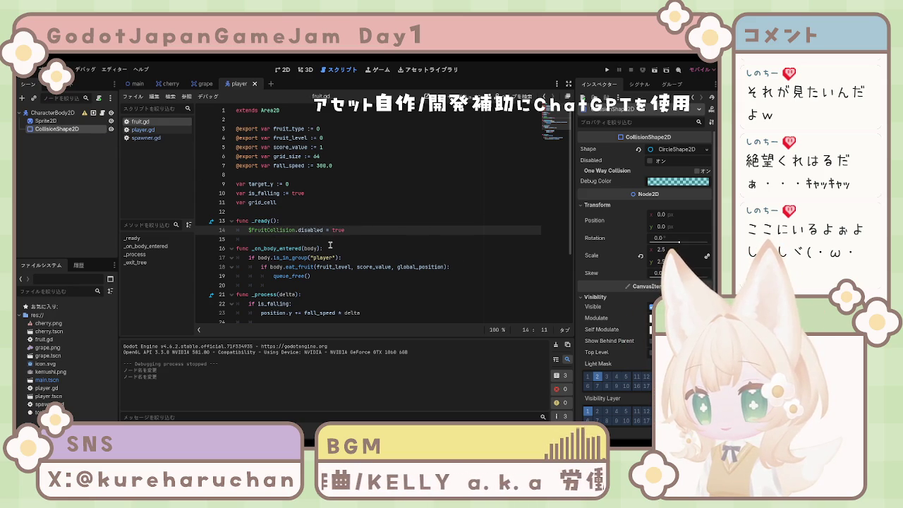
Look over the spawner.gd and player.gd scripts.
scroll(325, 240, "down", 3)
left_click(148, 138)
scroll(276, 179, "down", 8)
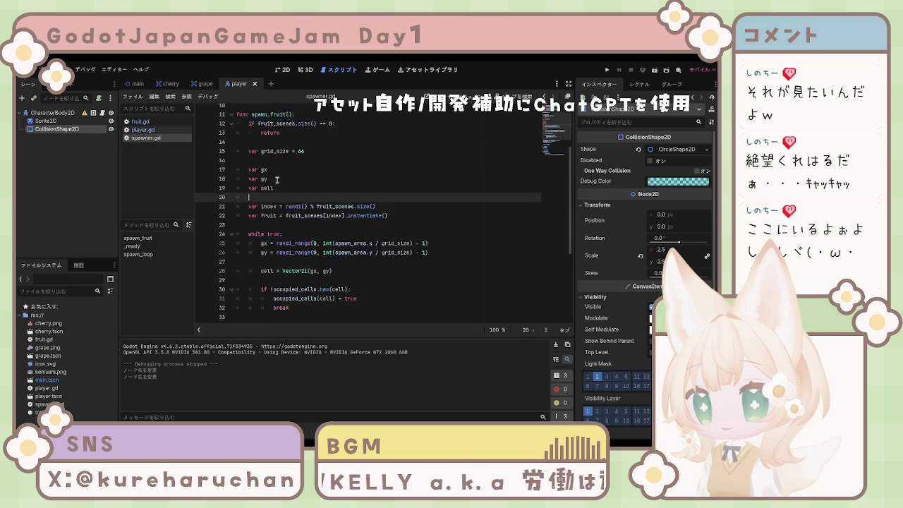
left_click(141, 130)
scroll(287, 202, "down", 12)
scroll(288, 203, "down", 6)
scroll(293, 211, "up", 18)
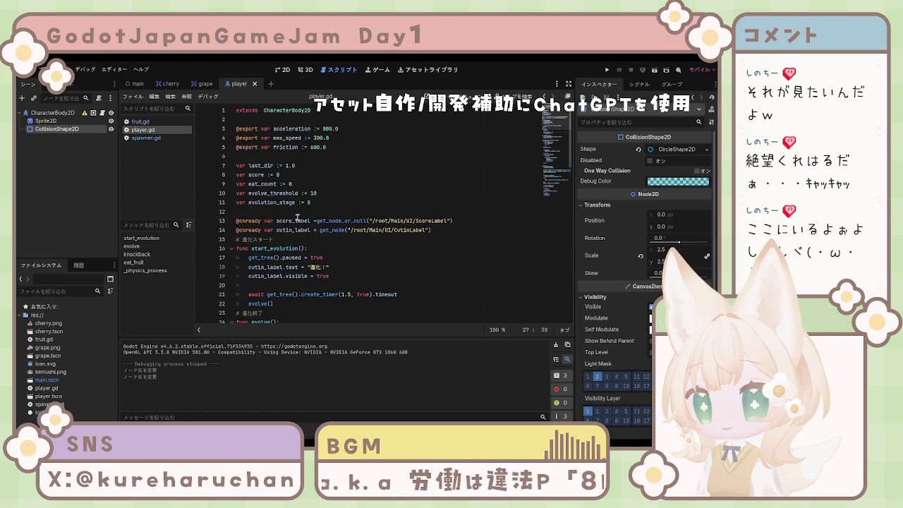
scroll(297, 217, "down", 20)
scroll(297, 217, "up", 13)
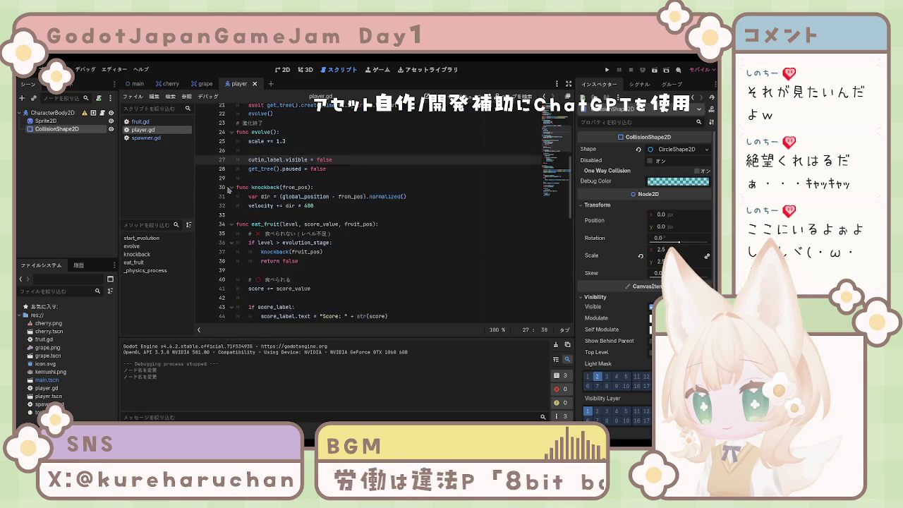
Recheck fruit.gd and spawner.gd, leaving the caret after is_falling = false in fruit.gd.
left_click(144, 121)
scroll(362, 225, "down", 1)
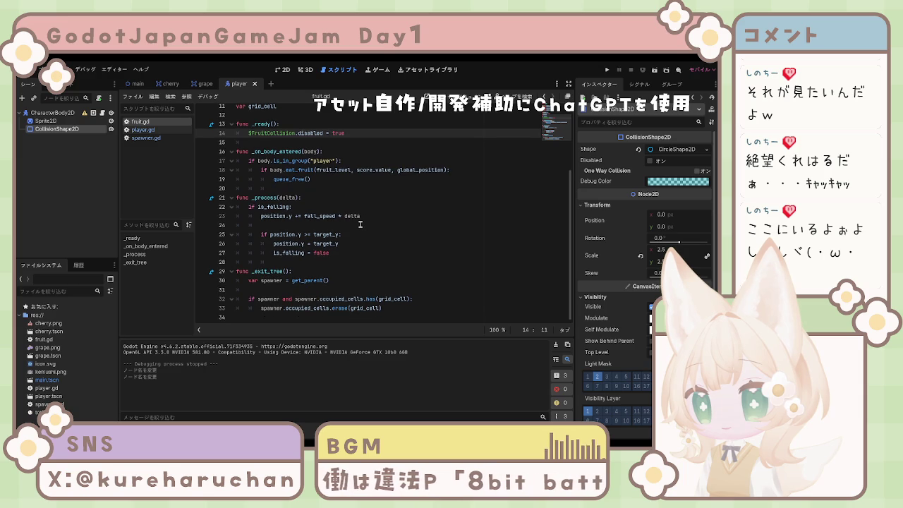
scroll(360, 224, "up", 4)
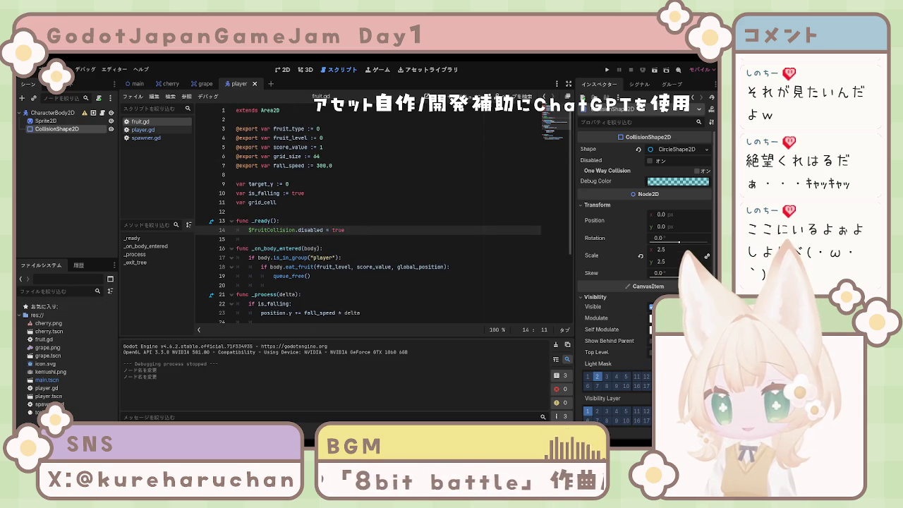
left_click(146, 138)
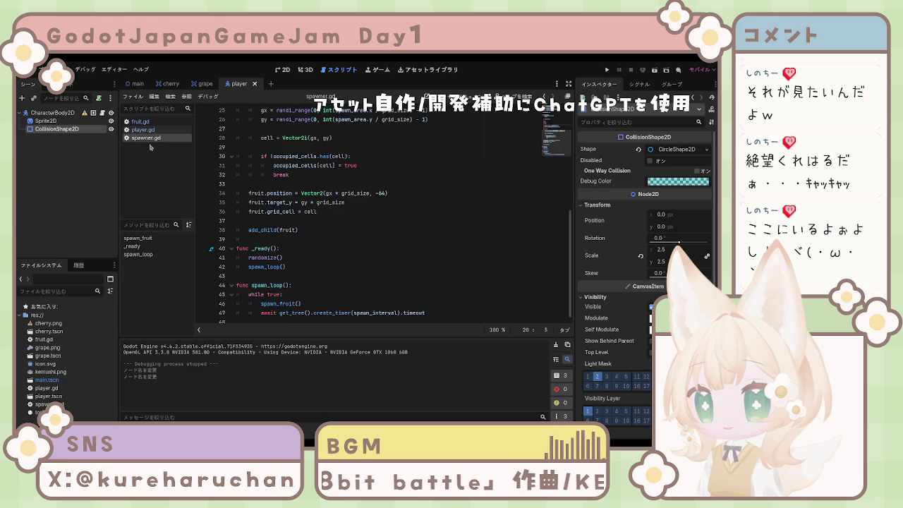
scroll(333, 194, "up", 7)
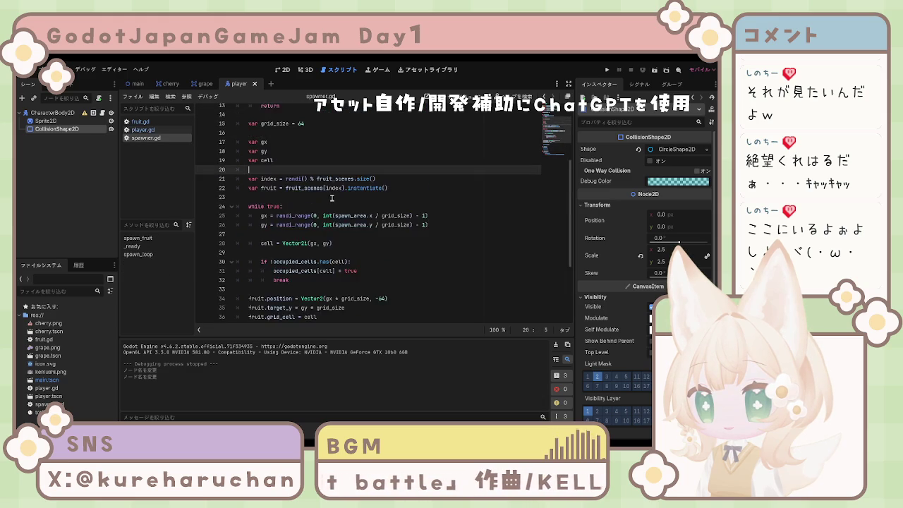
scroll(331, 198, "up", 1)
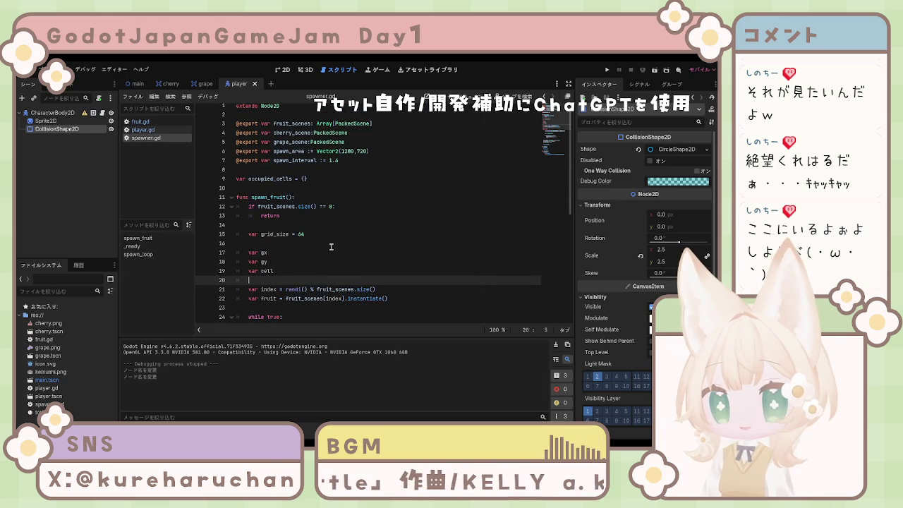
scroll(329, 246, "down", 3)
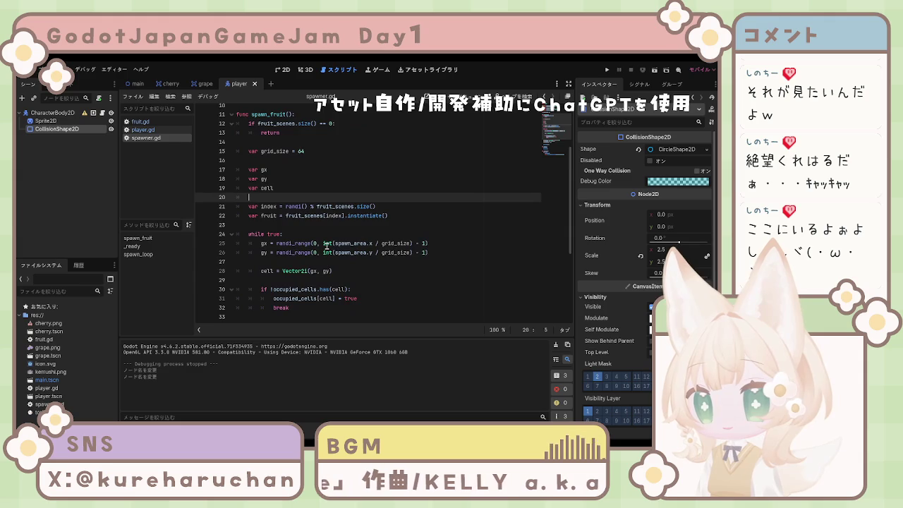
scroll(327, 244, "down", 2)
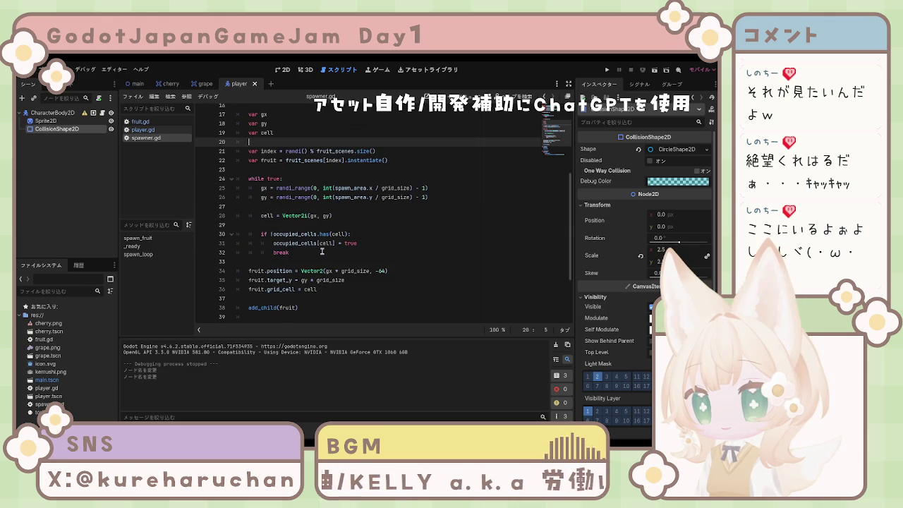
scroll(322, 251, "up", 5)
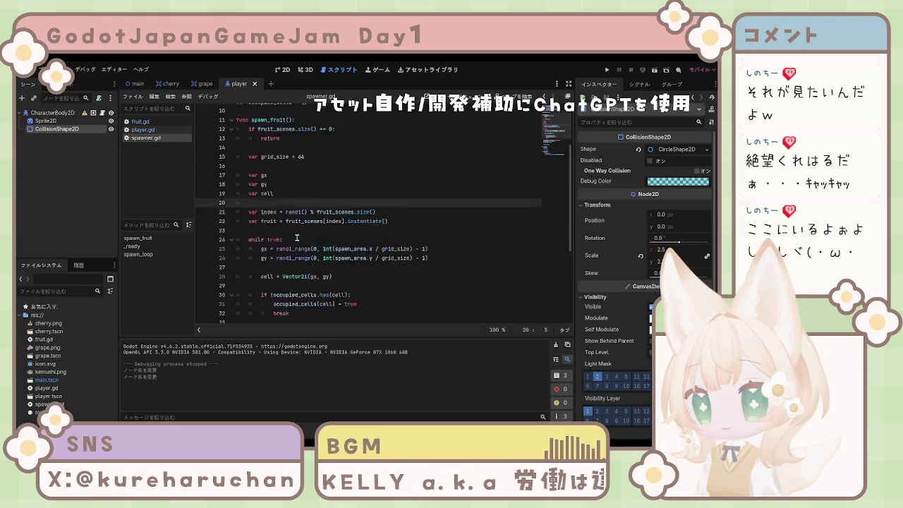
left_click(141, 122)
scroll(296, 216, "down", 4)
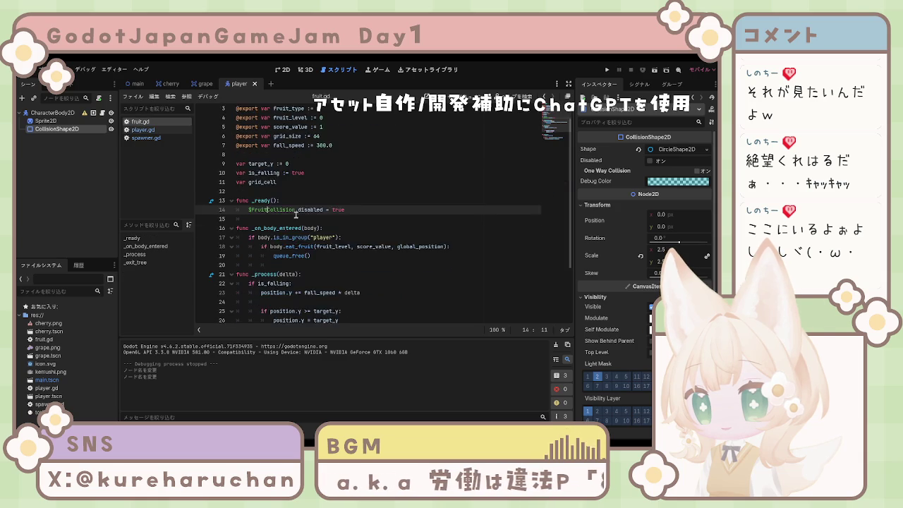
left_click(344, 254)
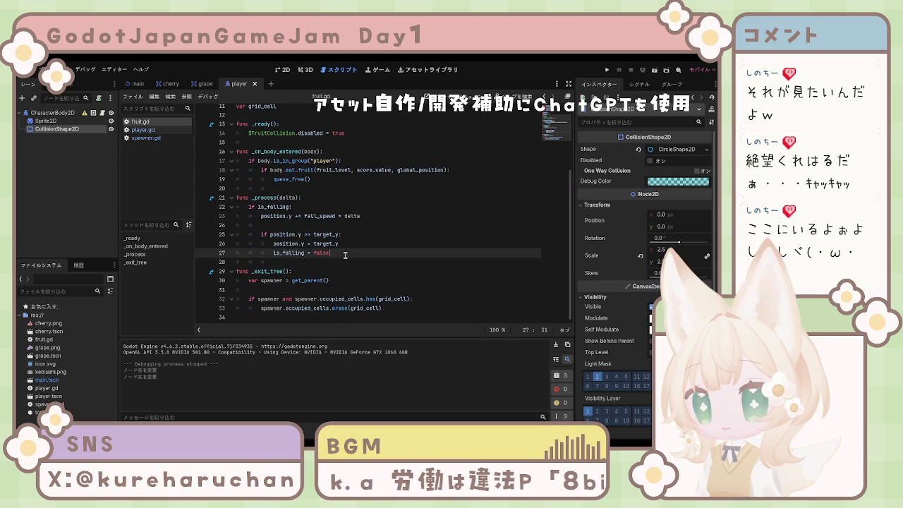
Add '$FruitCollision.disabled = false' on line 28 after is_falling = false and save fruit.gd.
key("Return")
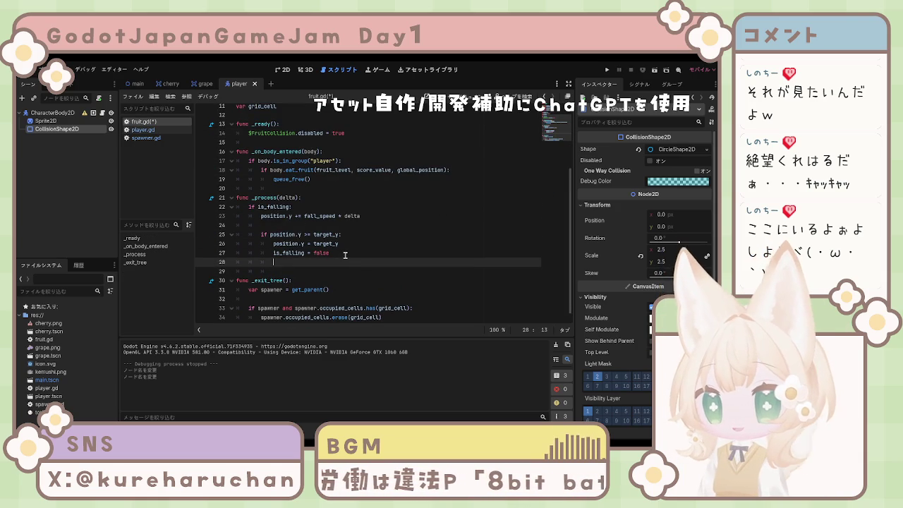
left_click_drag(249, 133, 345, 132)
key("ctrl+c")
left_click(282, 261)
key("ctrl+v")
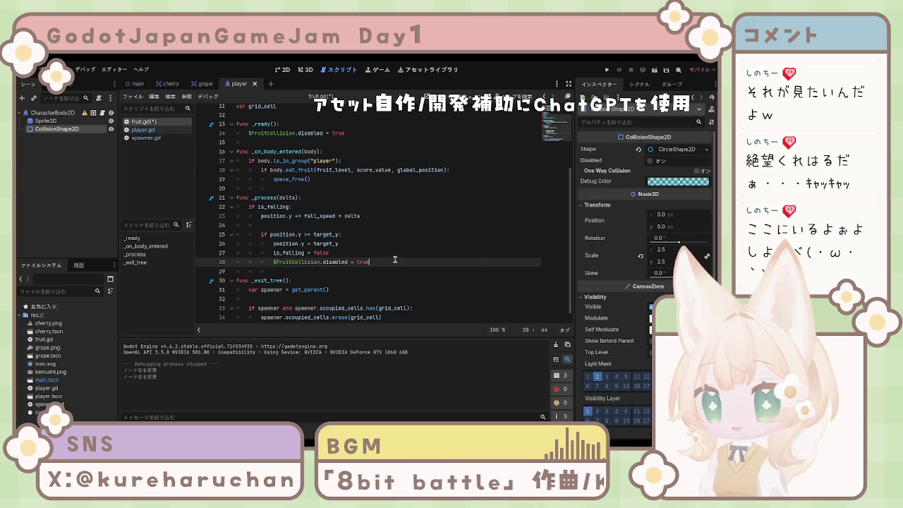
key("BackSpace")
key("BackSpace")
key("BackSpace")
type("false")
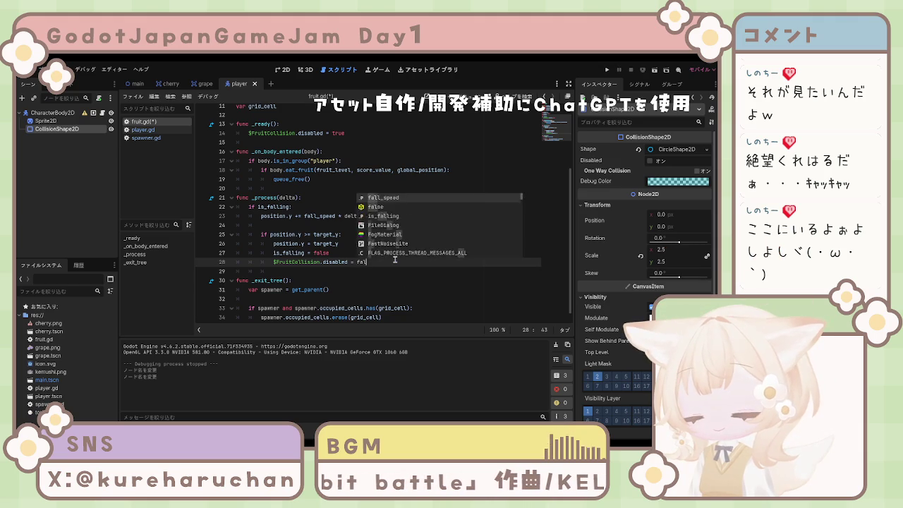
key("ctrl+s")
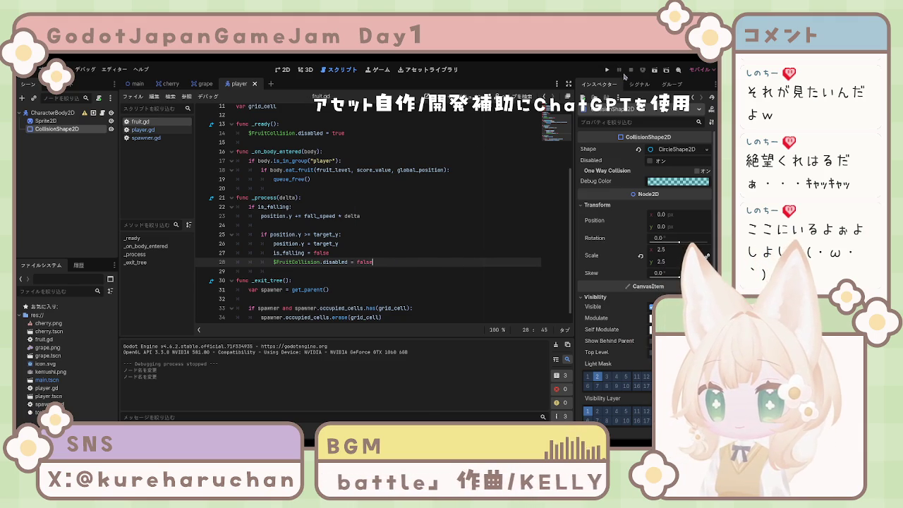
key("F5")
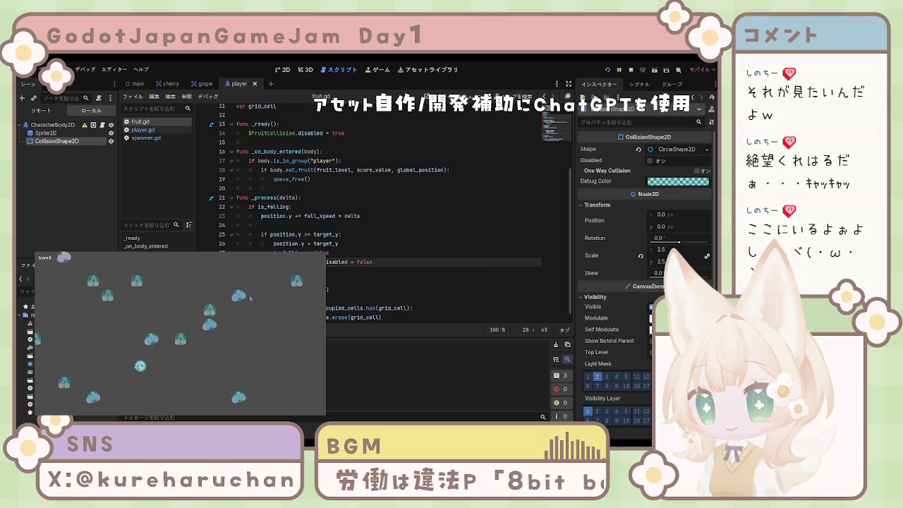
key("F8")
left_click(438, 225)
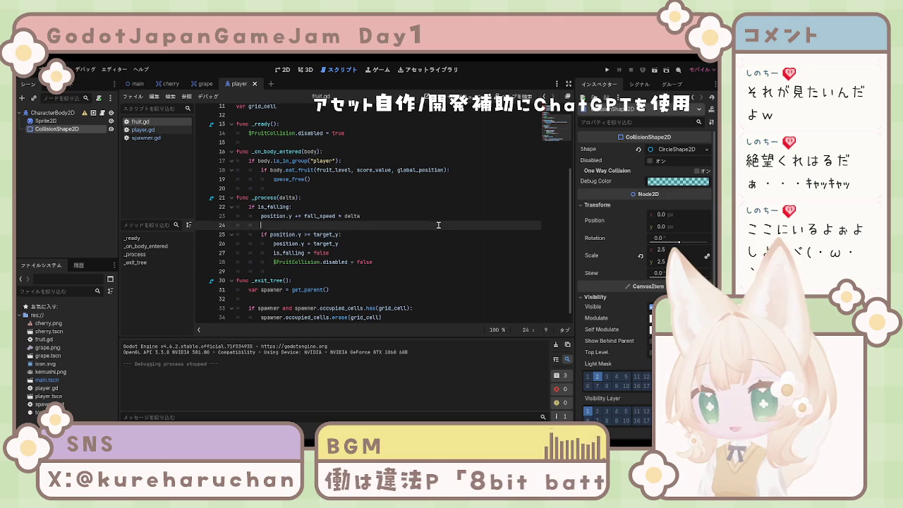
left_click(386, 253)
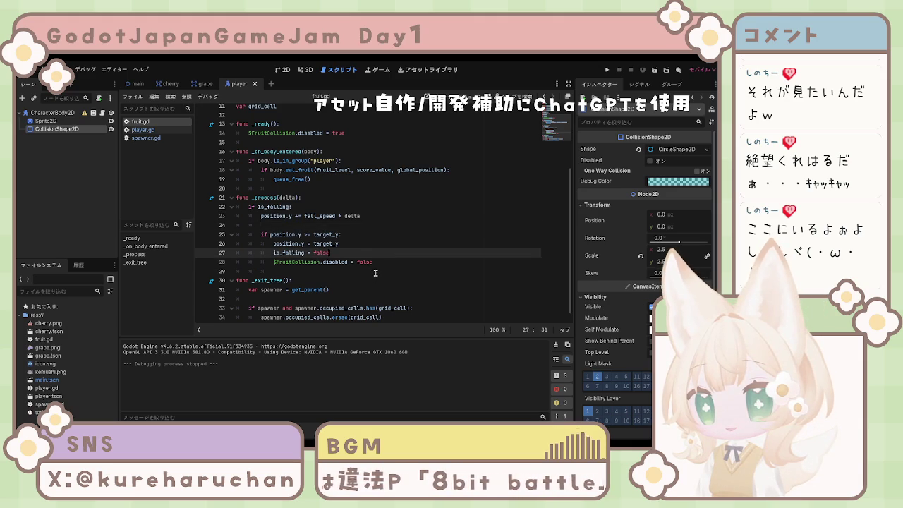
scroll(351, 279, "down", 1)
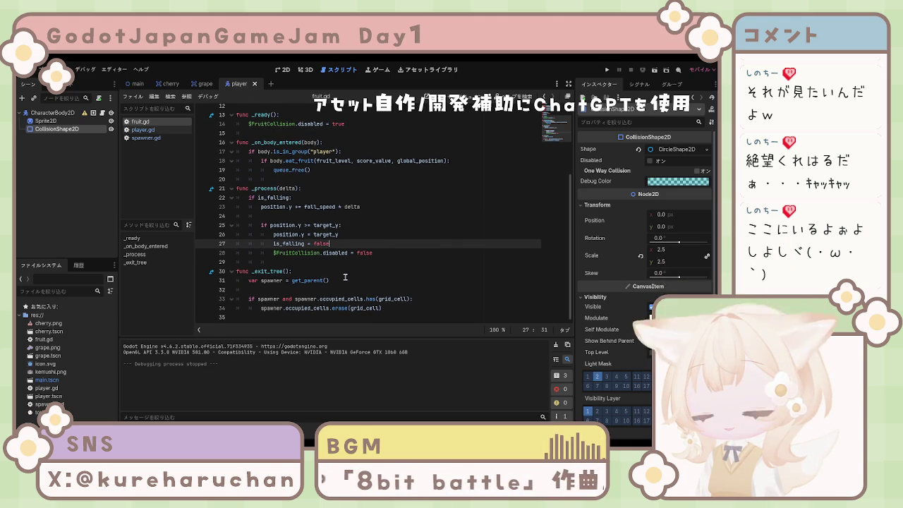
scroll(345, 277, "up", 4)
scroll(346, 275, "down", 4)
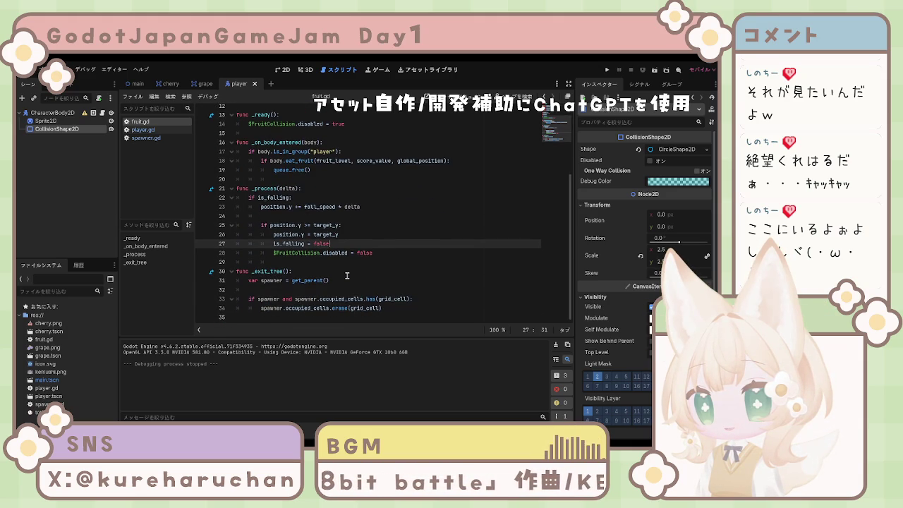
left_click(347, 274)
left_click(46, 121)
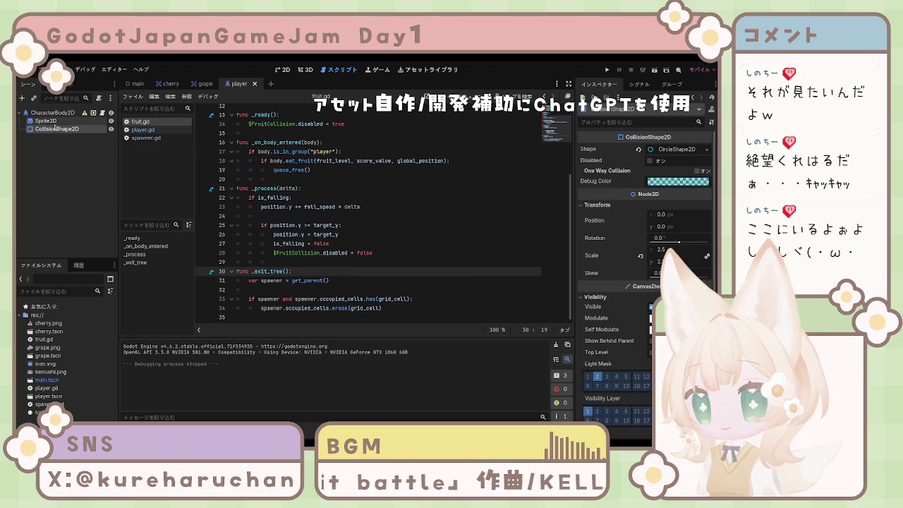
left_click(56, 129)
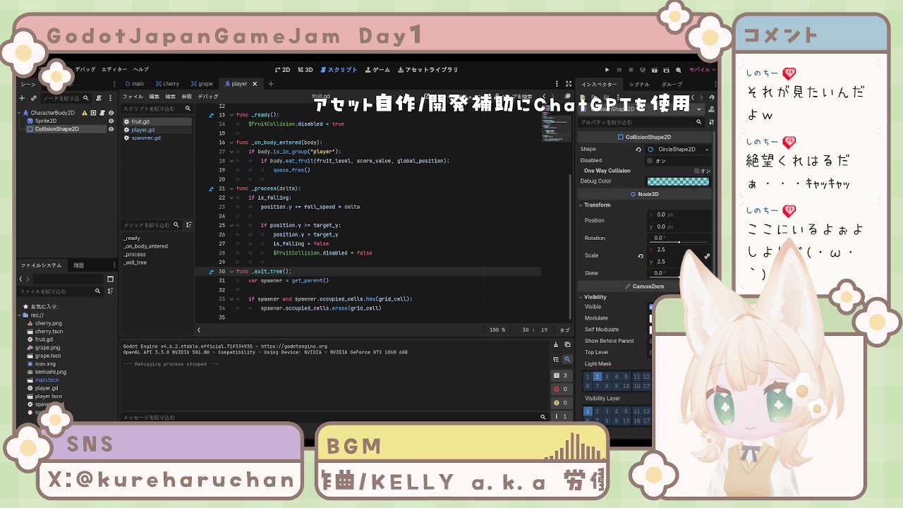
left_click(367, 147)
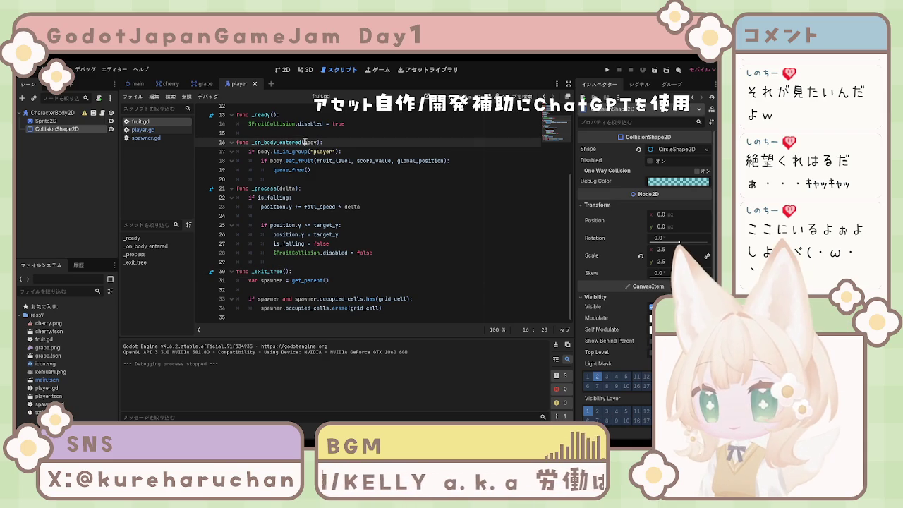
left_click(366, 149)
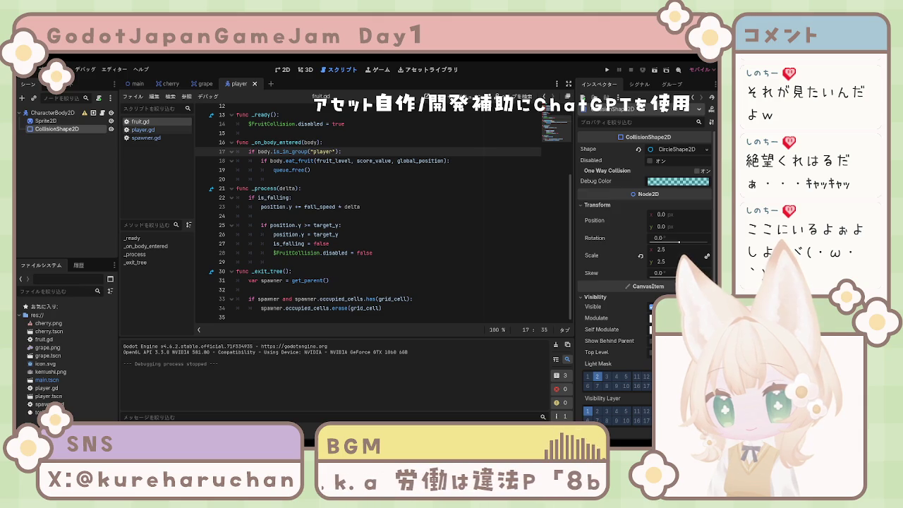
scroll(381, 215, "up", 3)
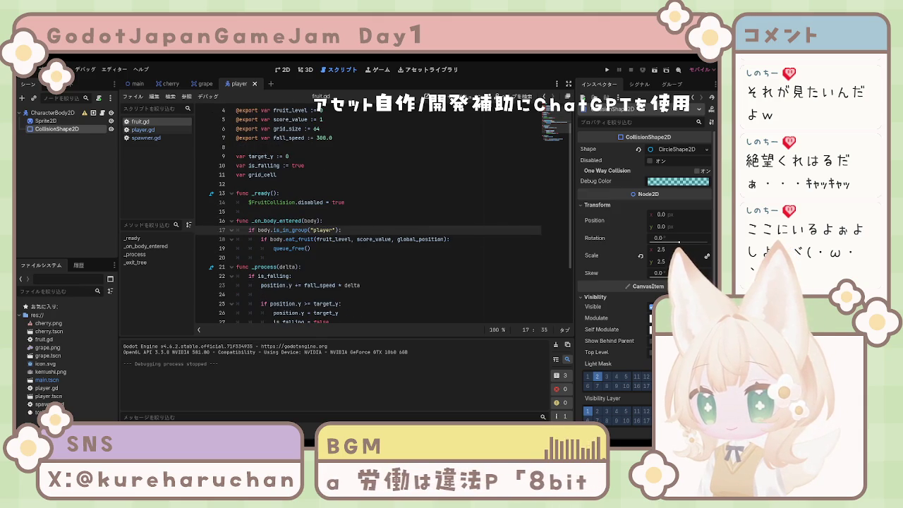
left_click(310, 248)
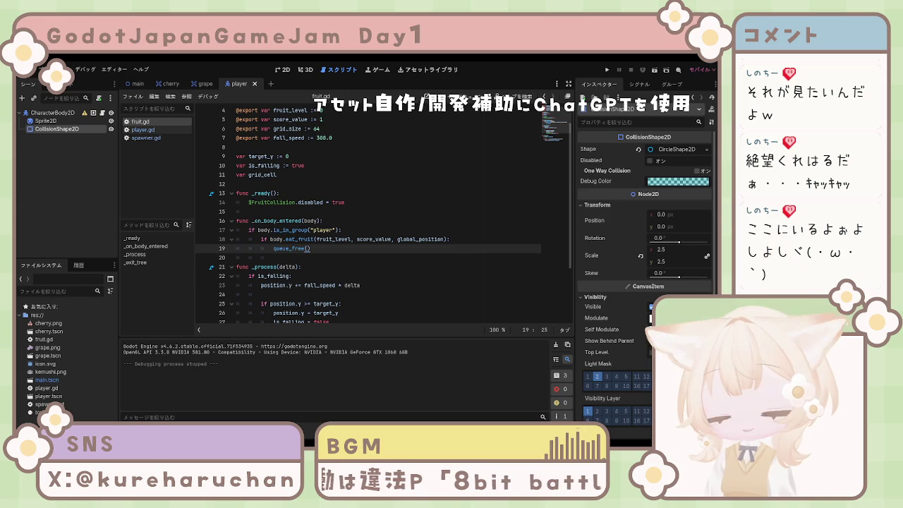
left_click(317, 239)
left_click(337, 224)
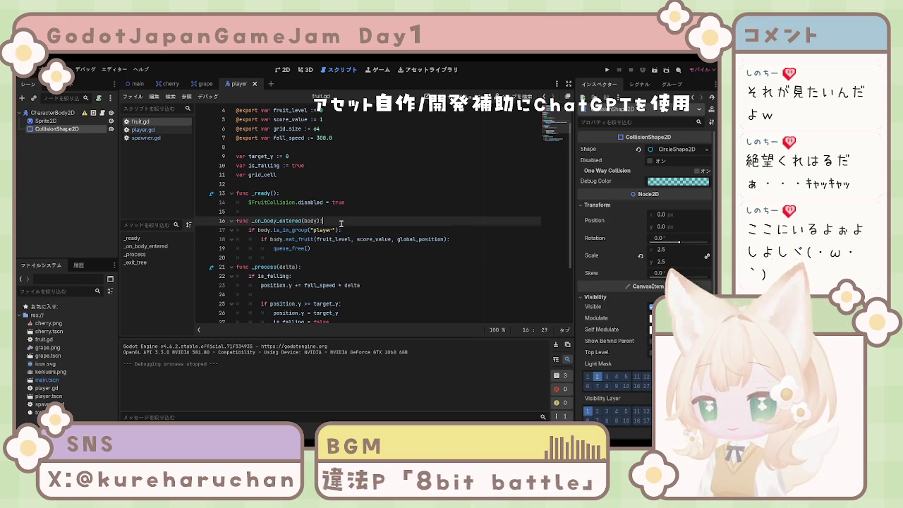
key("Return")
Add print("当たった！") at the top of _on_body_entered, then test-run the game and stop it.
type("print(\"当たった！\")")
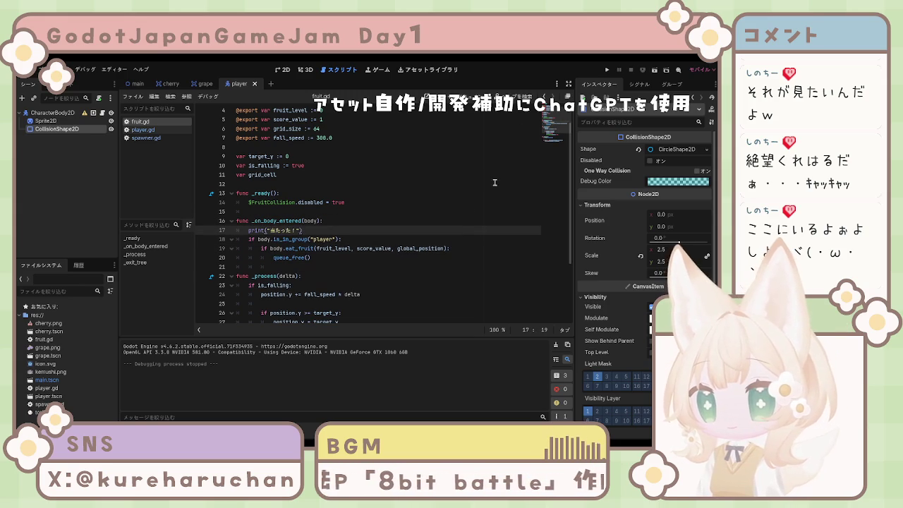
left_click(606, 70)
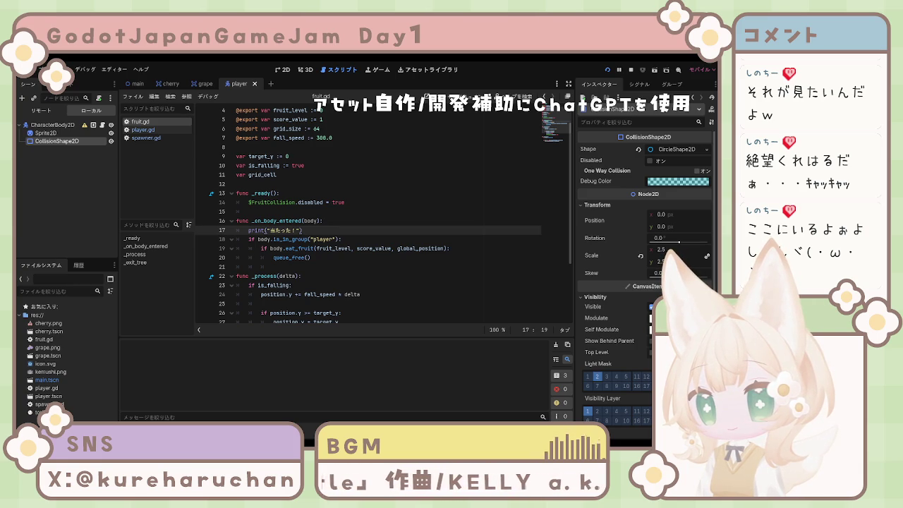
key("F8")
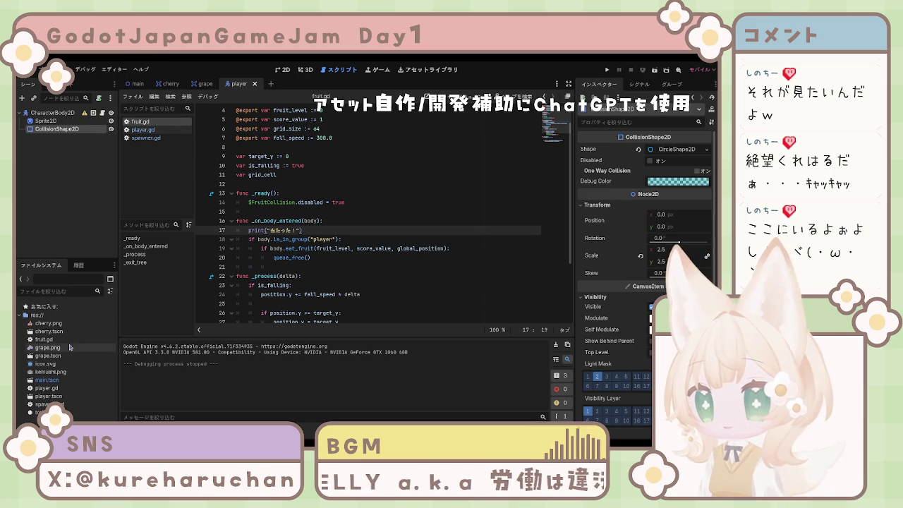
Select fruit.gd and grape.tscn, switch to the cherry scene and show the Signal tab.
left_click(58, 340)
left_click(47, 356)
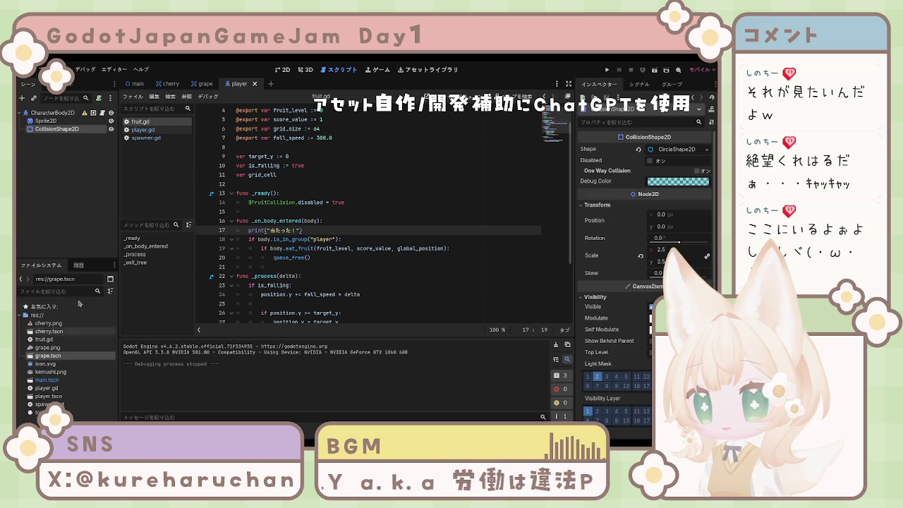
left_click(171, 84)
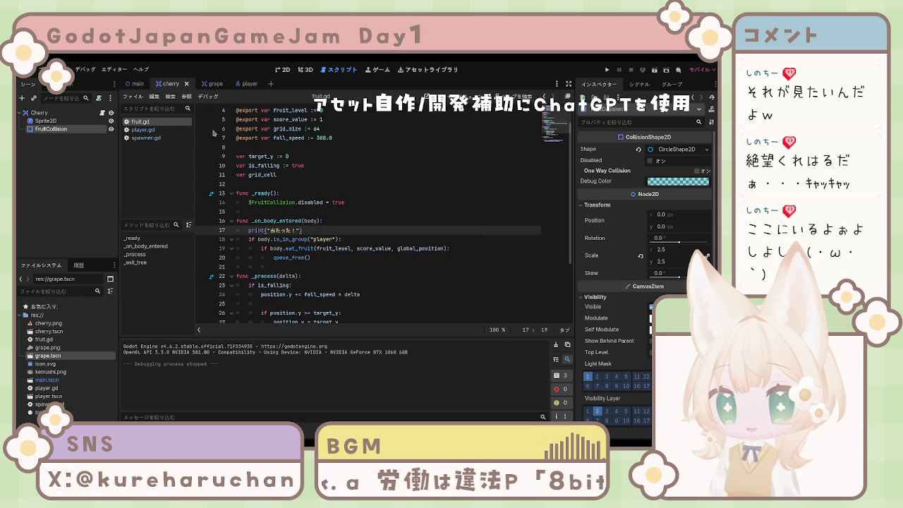
left_click(639, 84)
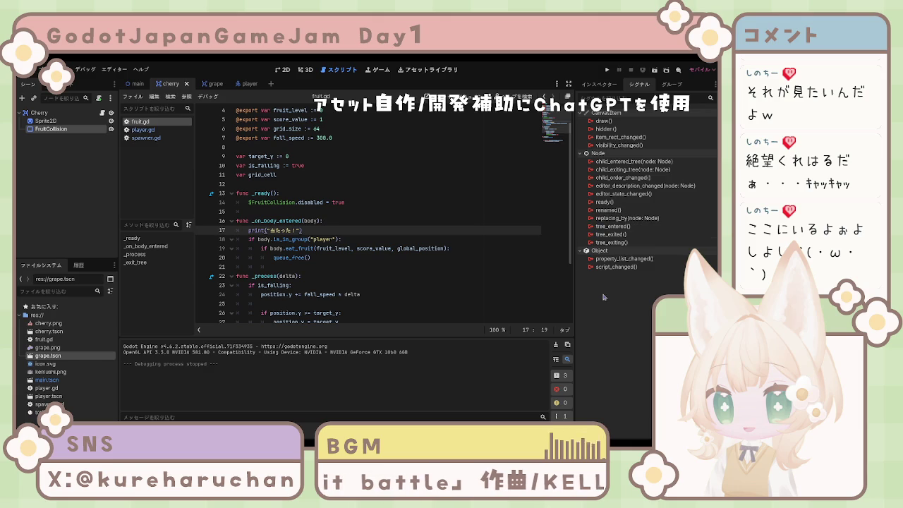
Show spawner.gd in the script editor and view the player's CharacterBody2D and CollisionShape2D signals.
left_click(143, 130)
left_click(140, 122)
left_click(144, 137)
left_click(206, 83)
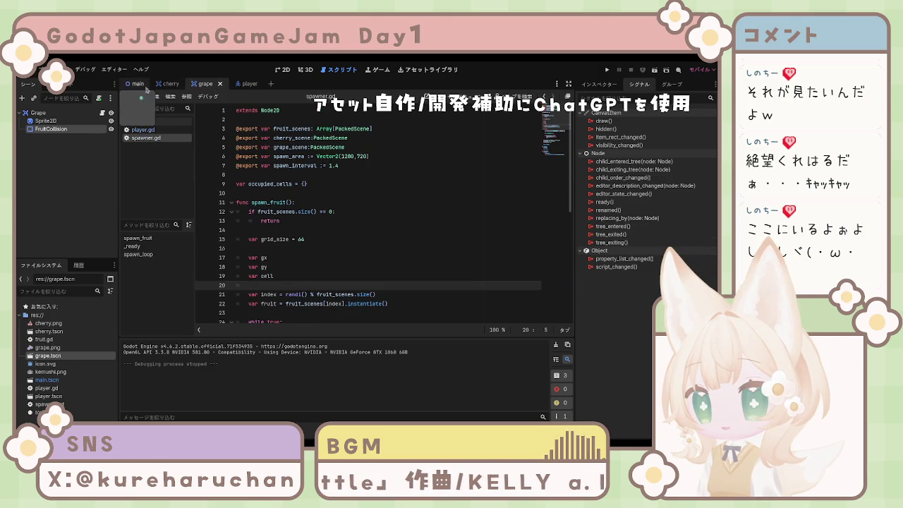
left_click(251, 84)
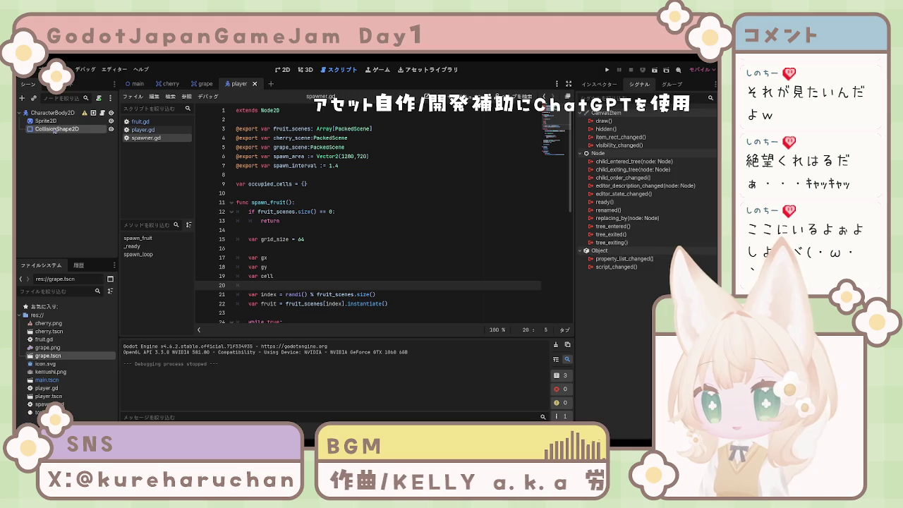
left_click(54, 112)
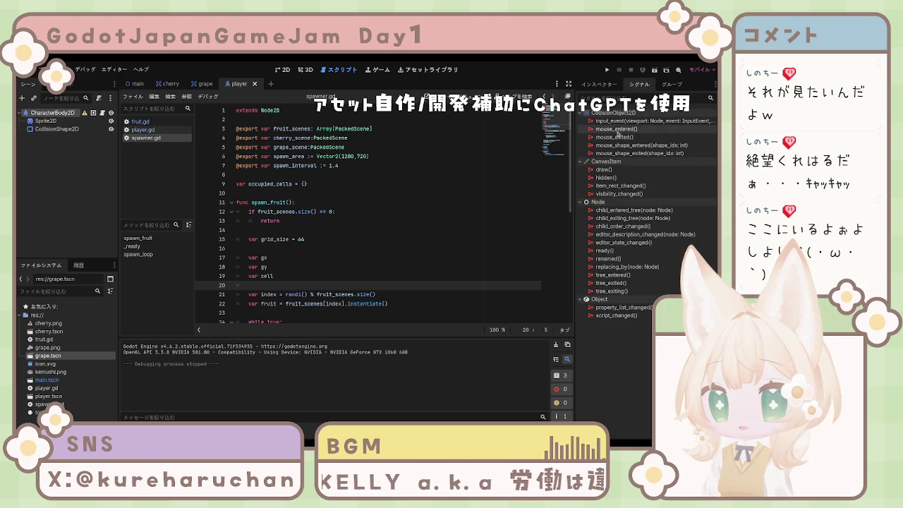
left_click(57, 129)
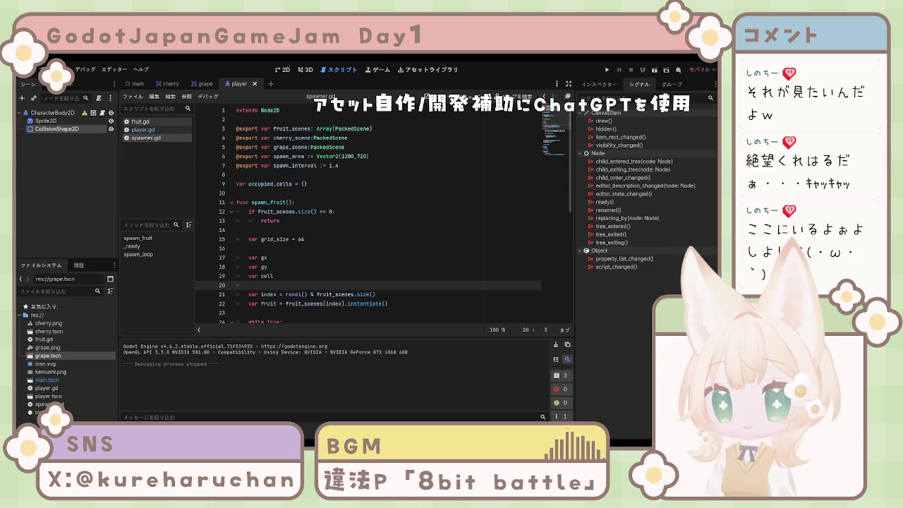
Show fruit.gd, inspect the main scene's nodes, and open grape.tscn from the FileSystem dock.
left_click(154, 121)
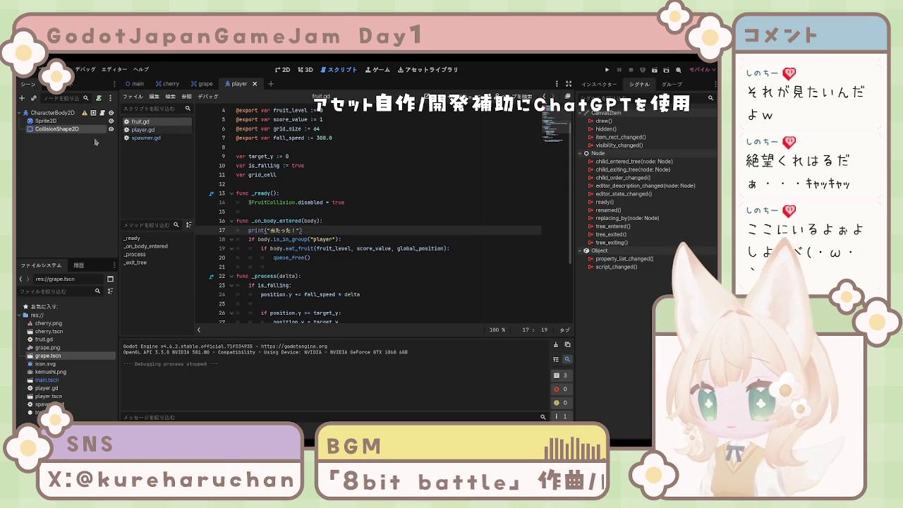
left_click(133, 84)
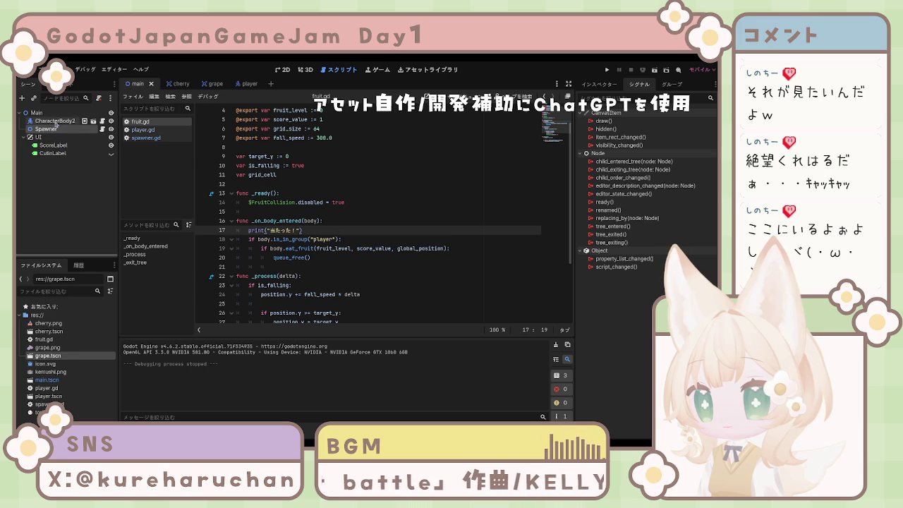
left_click(56, 121)
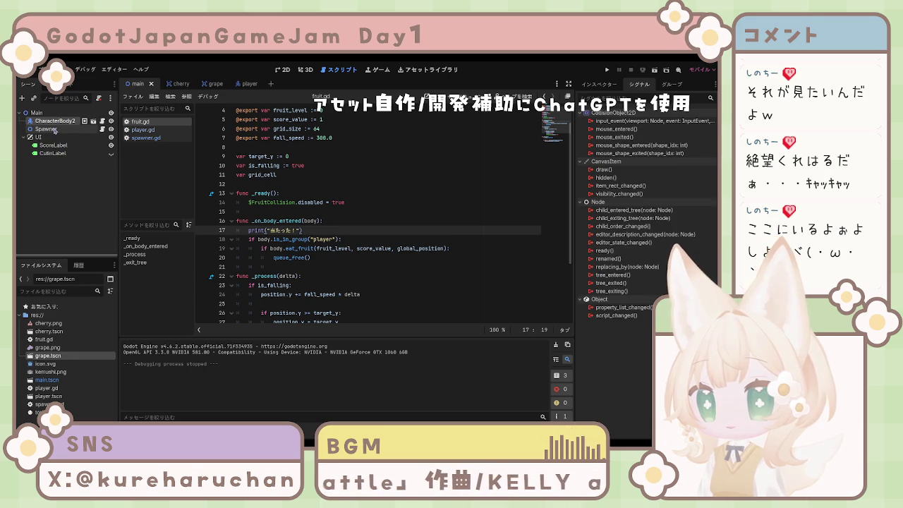
left_click(53, 130)
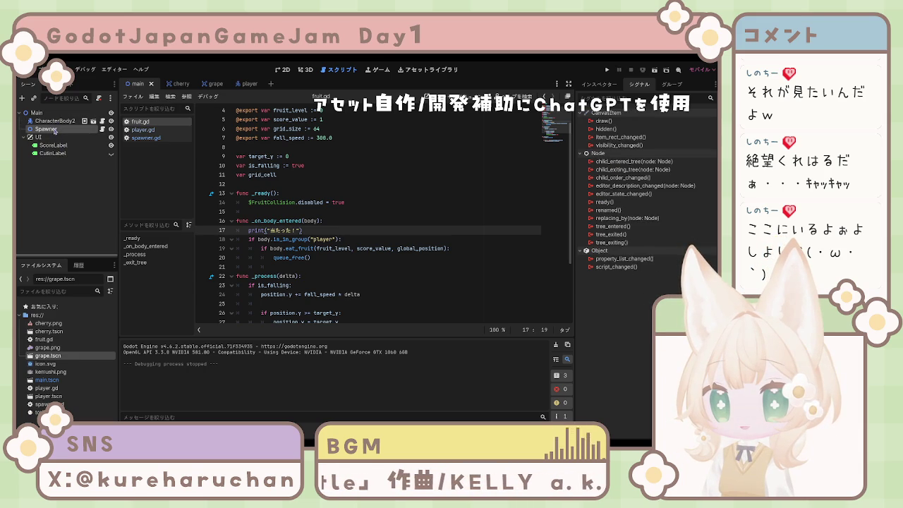
left_click(56, 123)
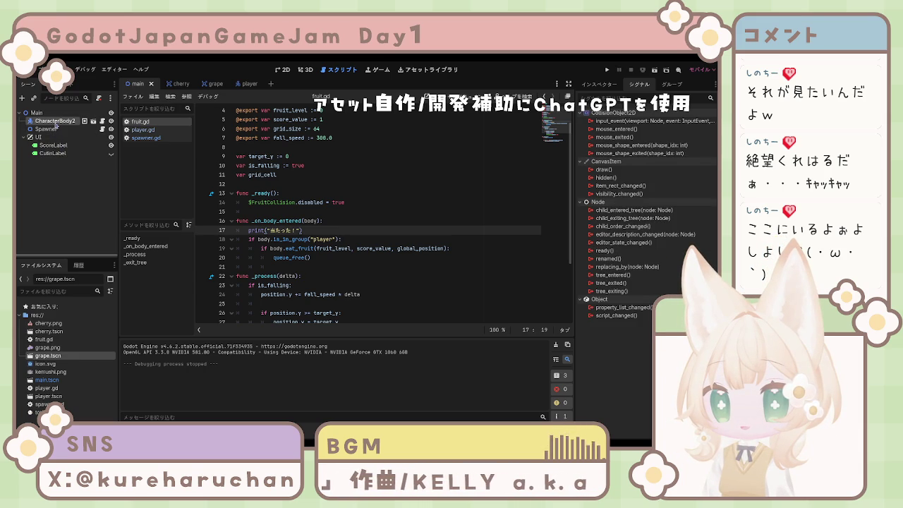
left_click(41, 114)
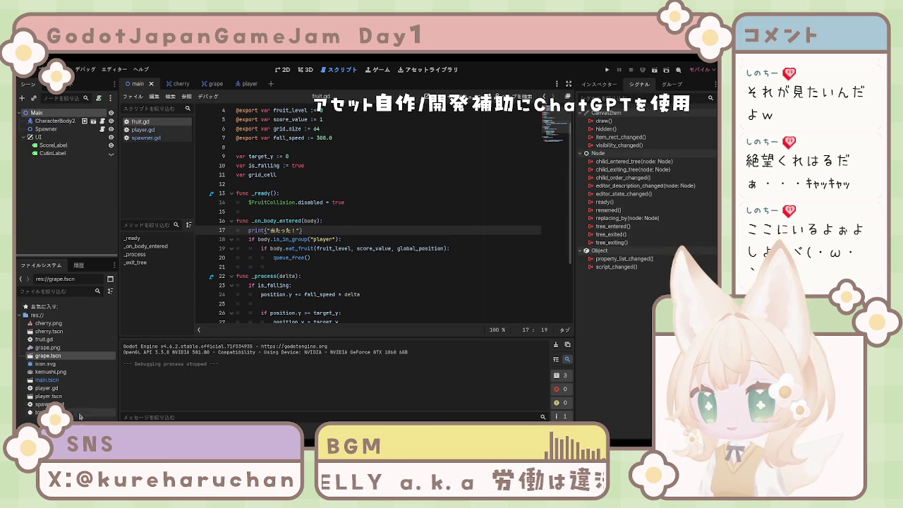
double_click(56, 357)
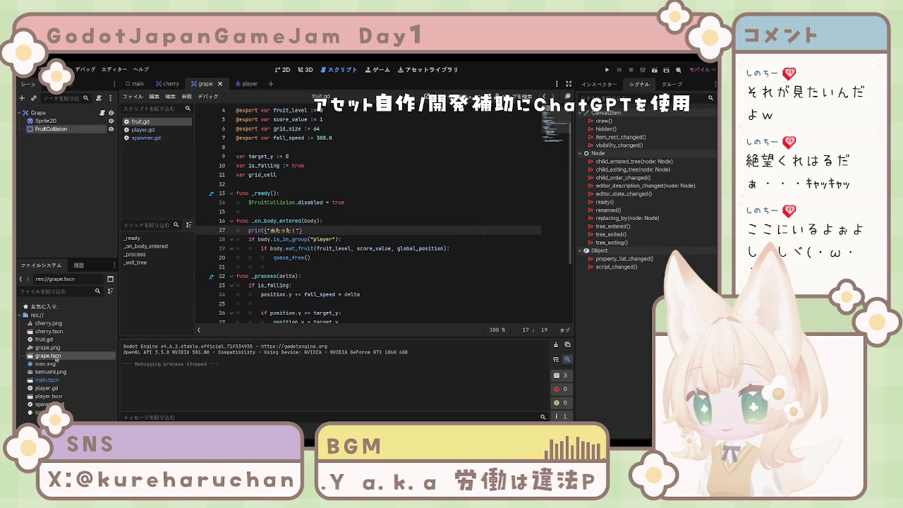
Inspect the grape's nodes and scripts, then connect the Grape root's body_entered signal to _on_body_entered.
left_click(53, 121)
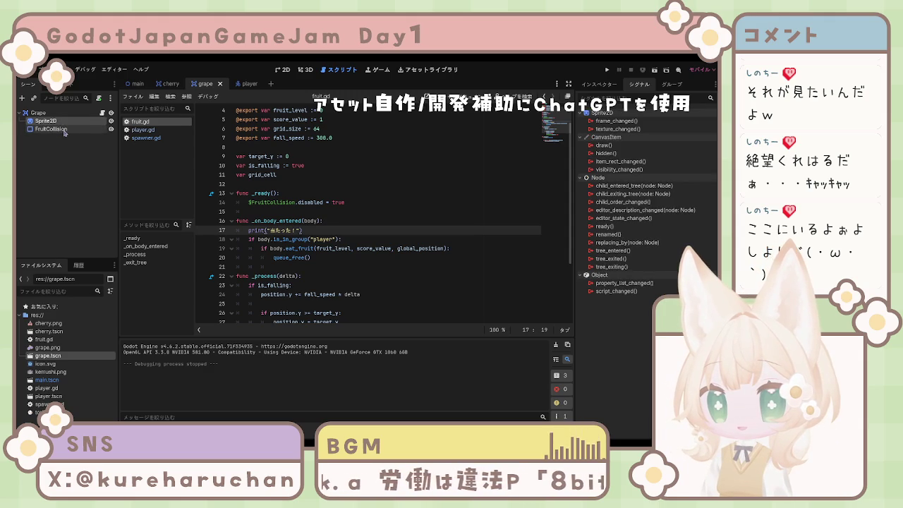
left_click(63, 131)
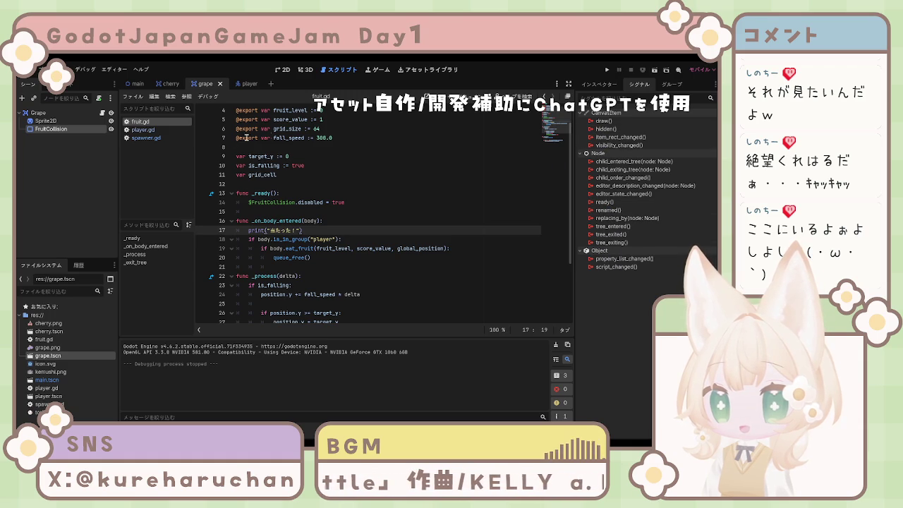
left_click(150, 130)
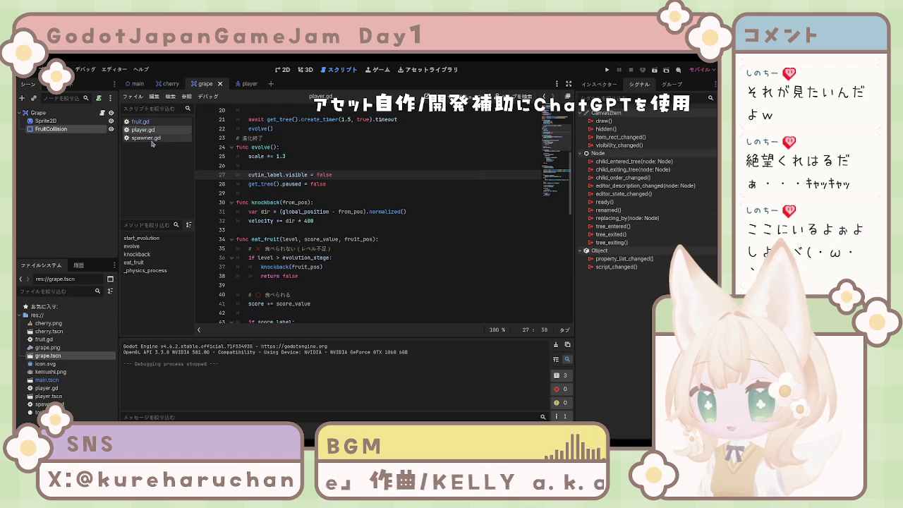
left_click(152, 139)
left_click(140, 122)
left_click(50, 121)
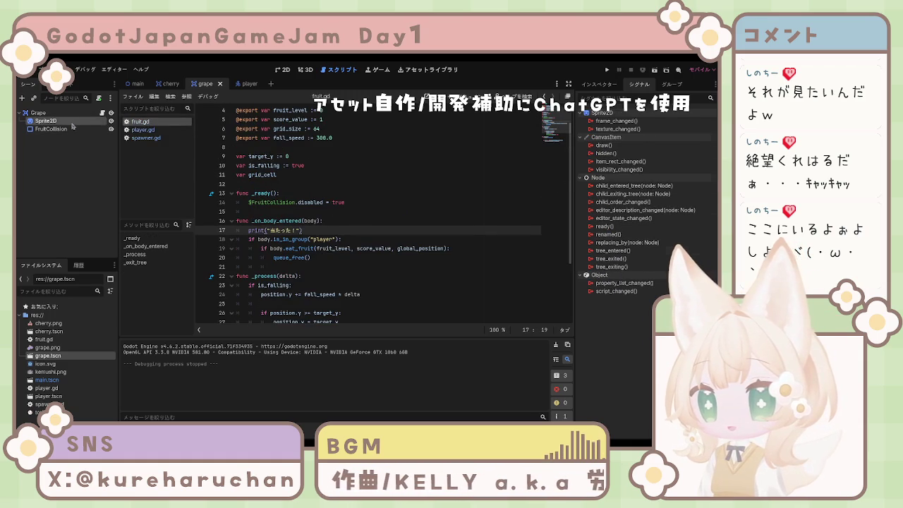
left_click(41, 113)
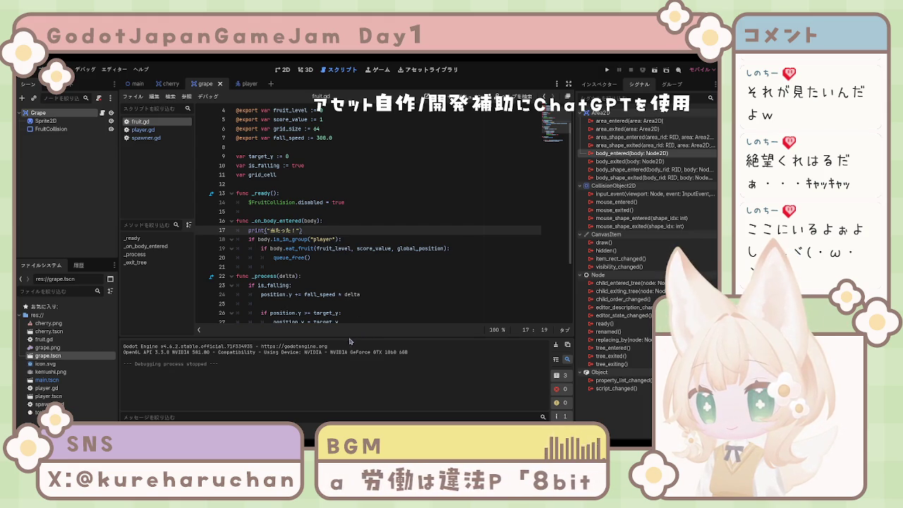
left_click_drag(344, 336, 345, 336)
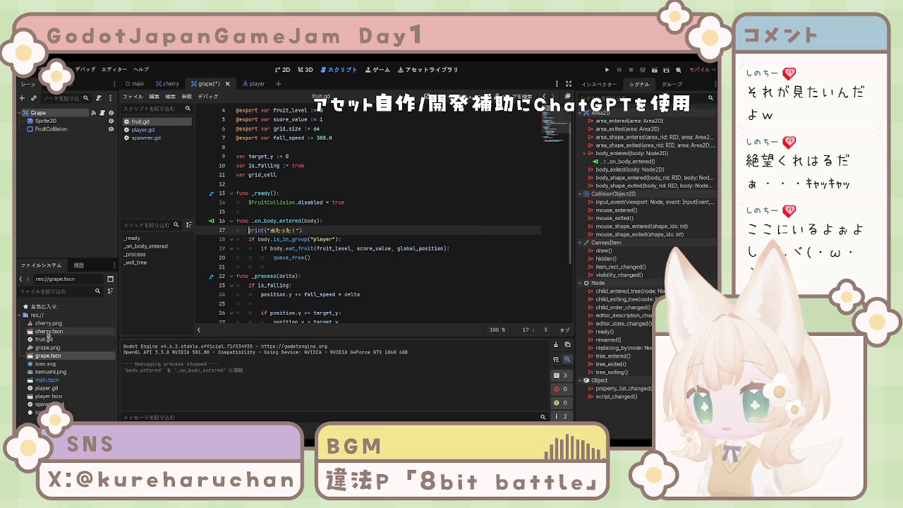
Connect the cherry's body_entered signal to _on_body_entered, save both fruit scenes and run the game.
double_click(49, 331)
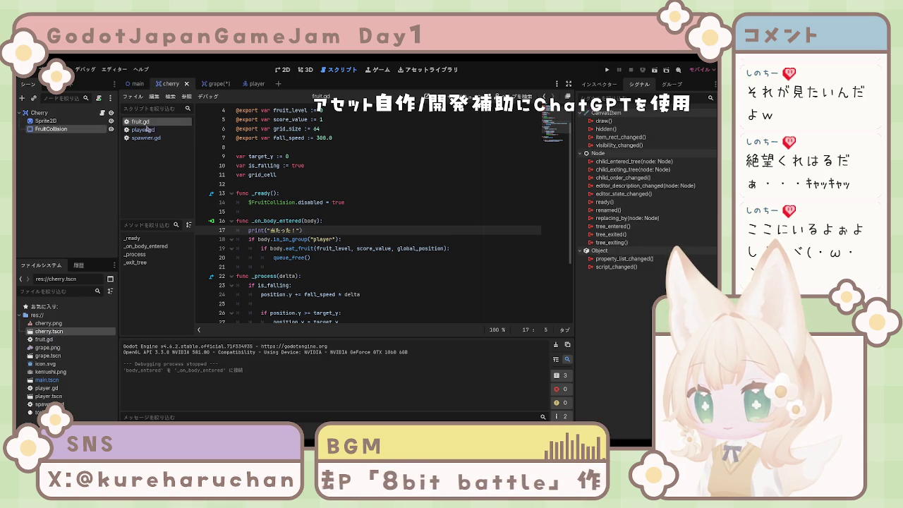
left_click(47, 112)
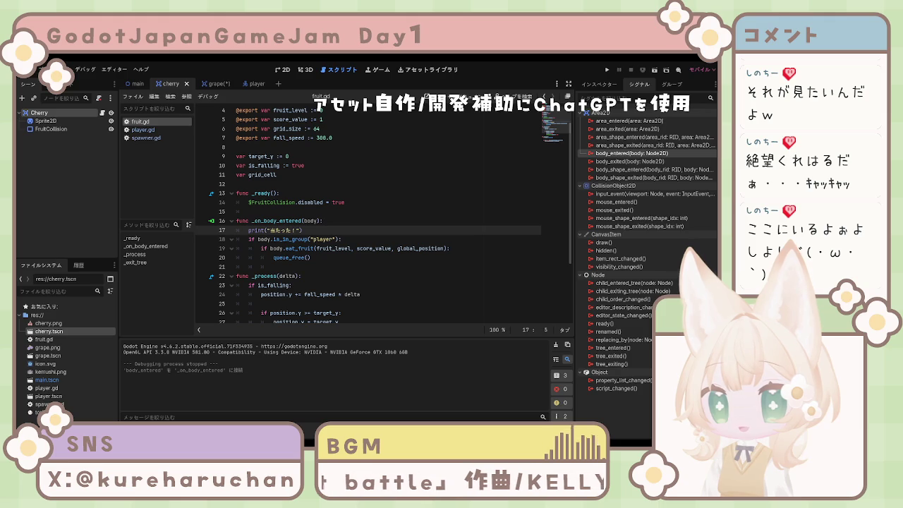
left_click(344, 335)
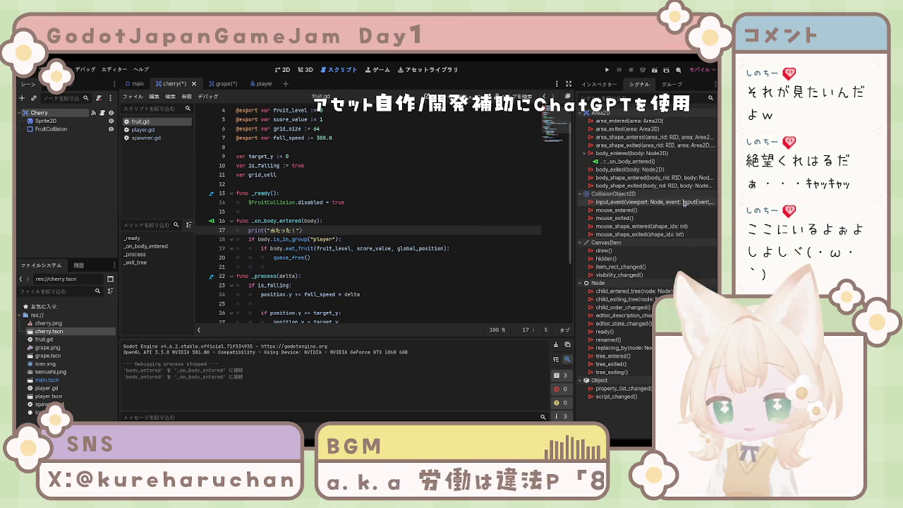
left_click(608, 71)
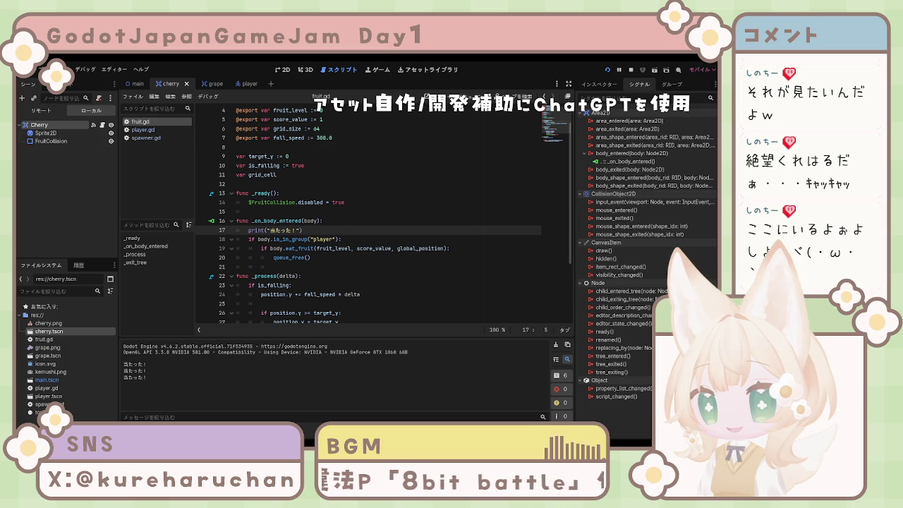
key("alt+Tab")
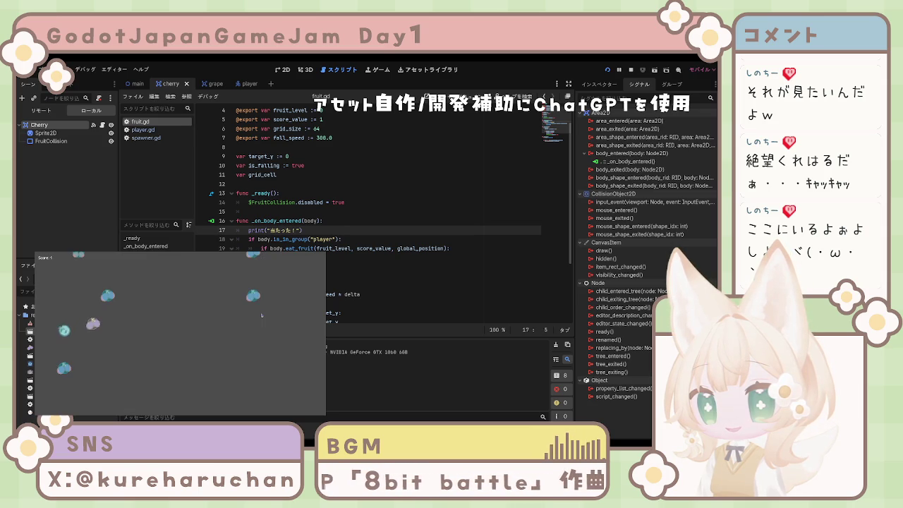
Steer the player with the arrow keys to eat falling fruits, then stop the game with F8.
key("Right")
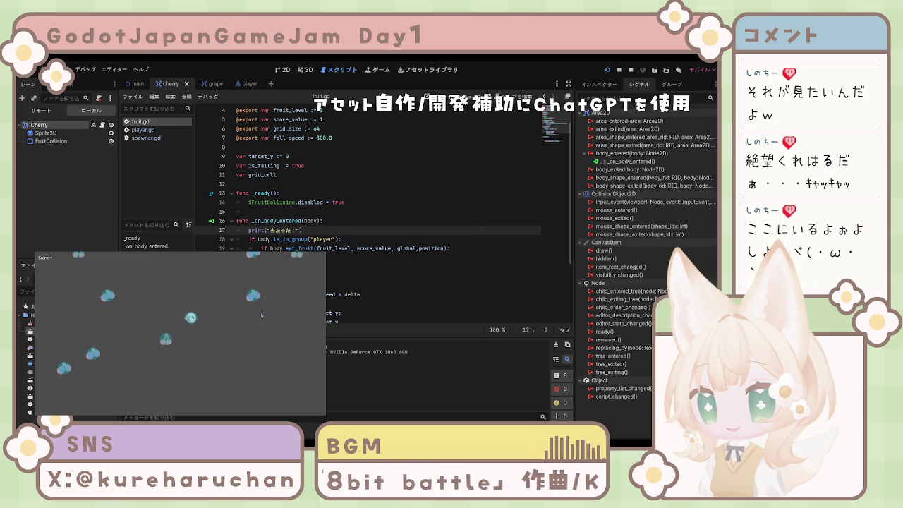
key("Left")
key("Right")
key("Right")
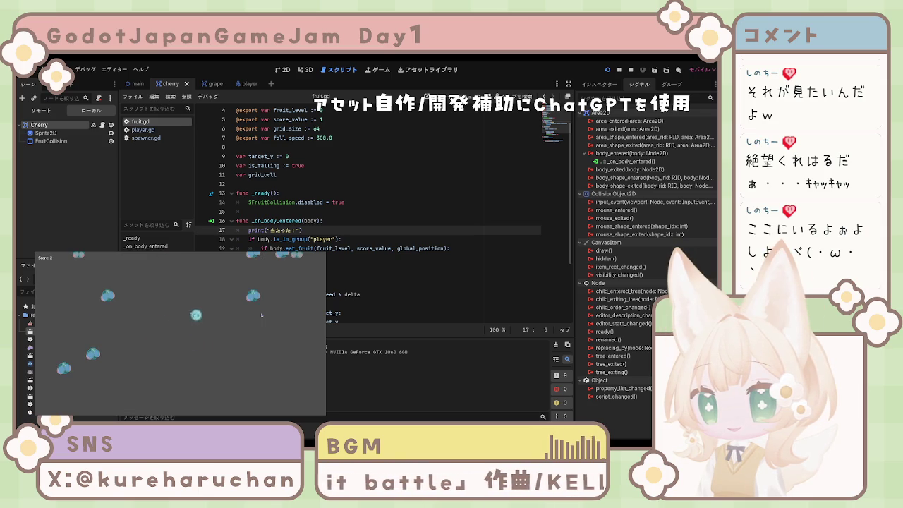
key("Left")
key("Right")
key("Up")
key("Down")
key("Up")
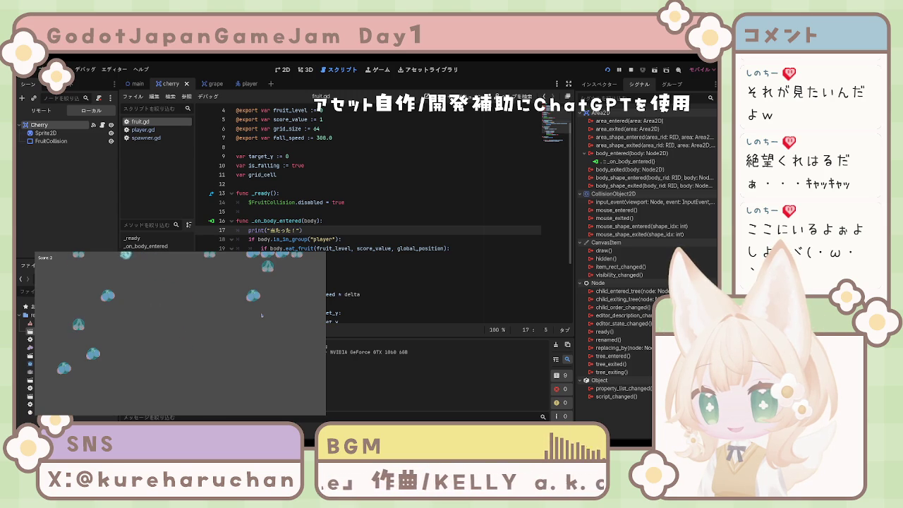
key("Right")
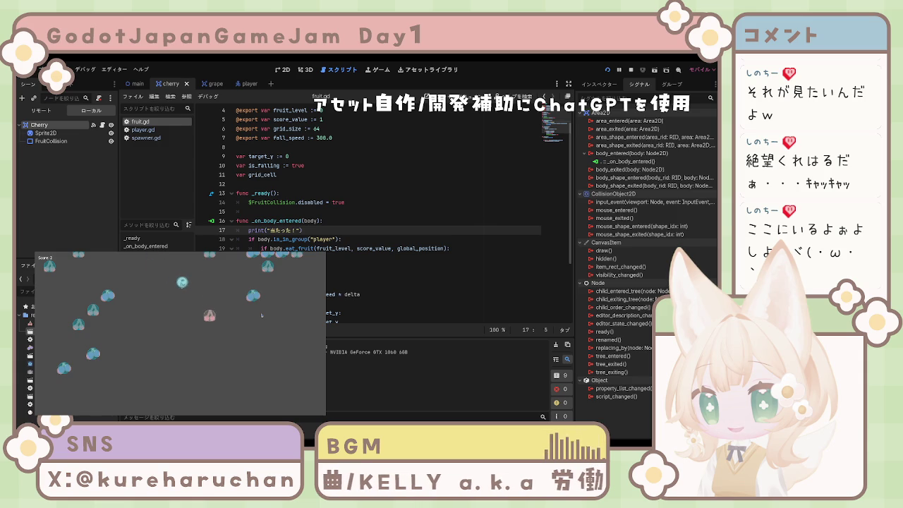
key("Left")
key("Up")
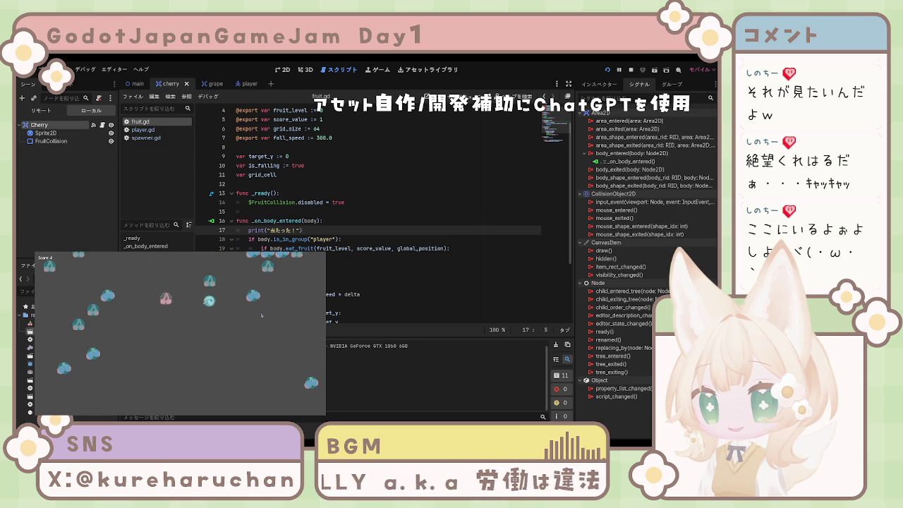
key("Down")
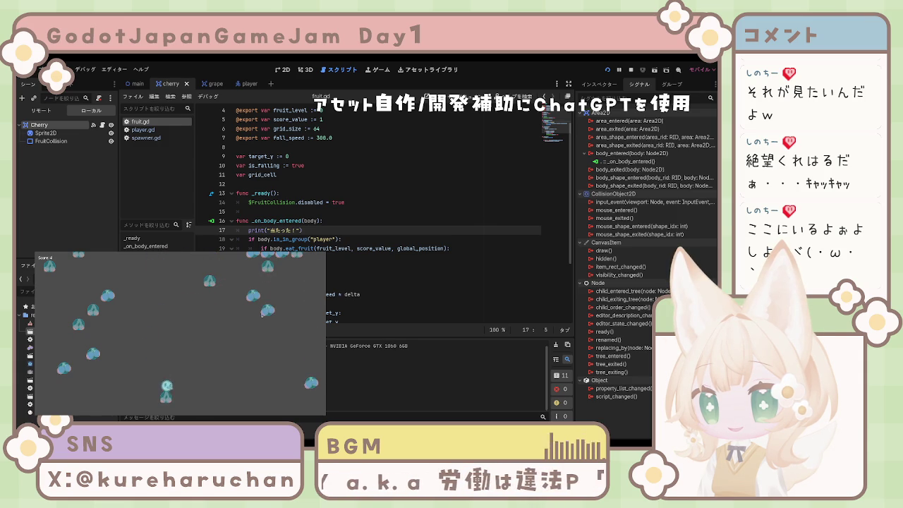
key("Up")
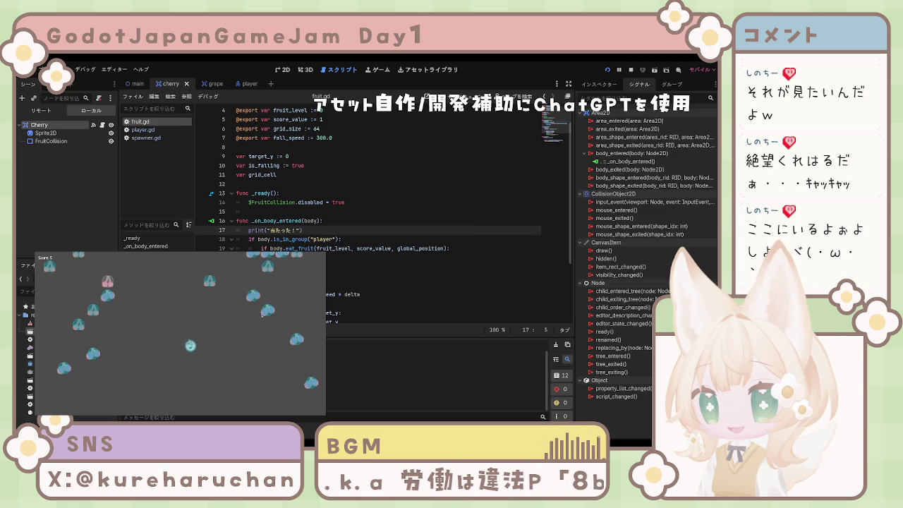
key("Down")
key("Right")
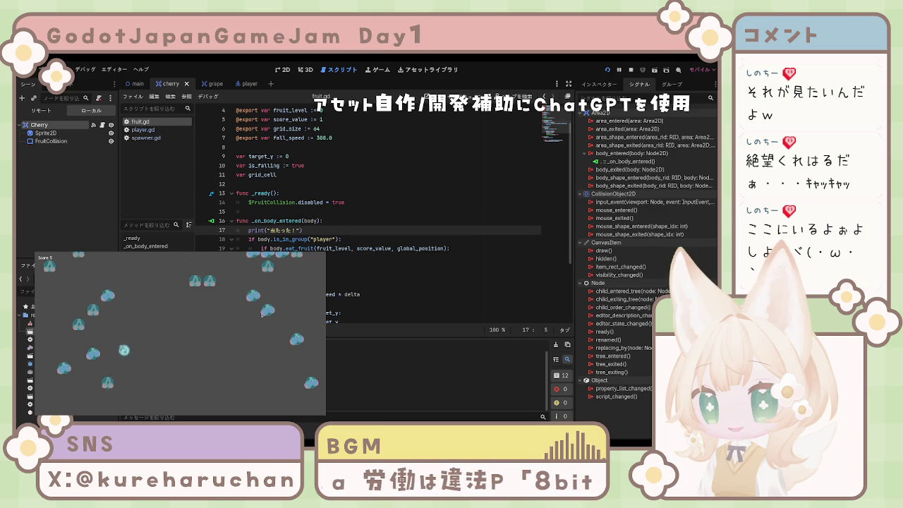
key("Up")
key("Right")
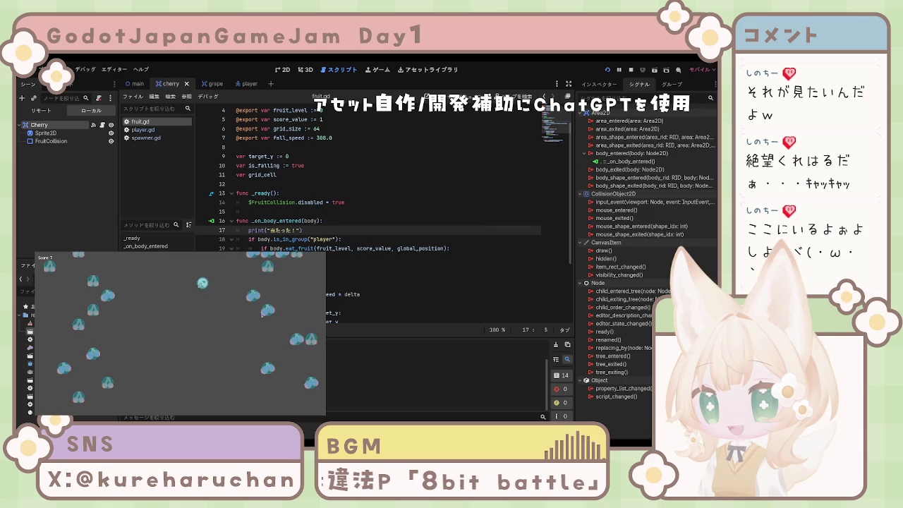
key("Up")
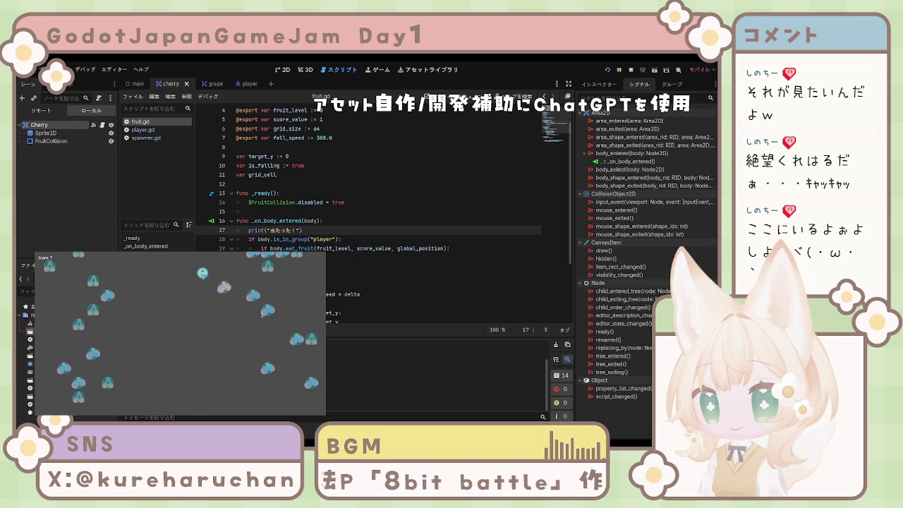
key("Up")
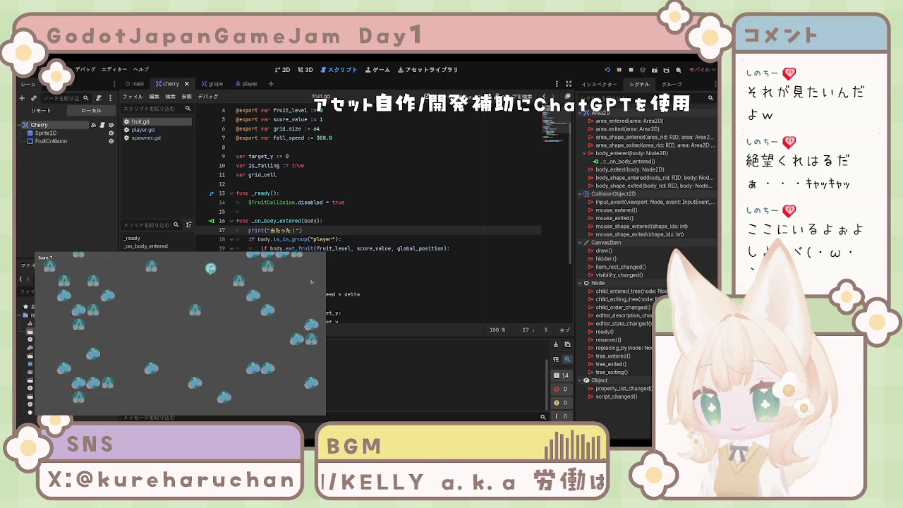
key("F8")
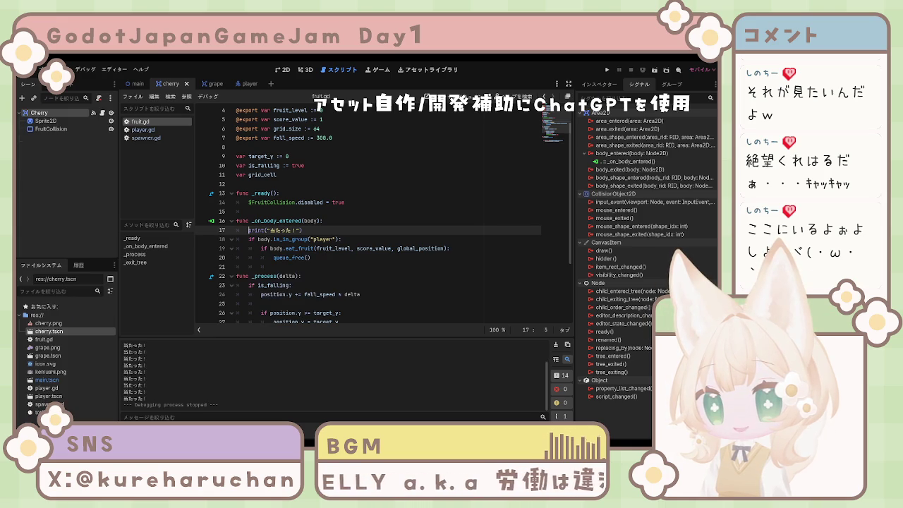
Delete the debug print on line 17 of fruit.gd and run the project with F5.
left_click(400, 277)
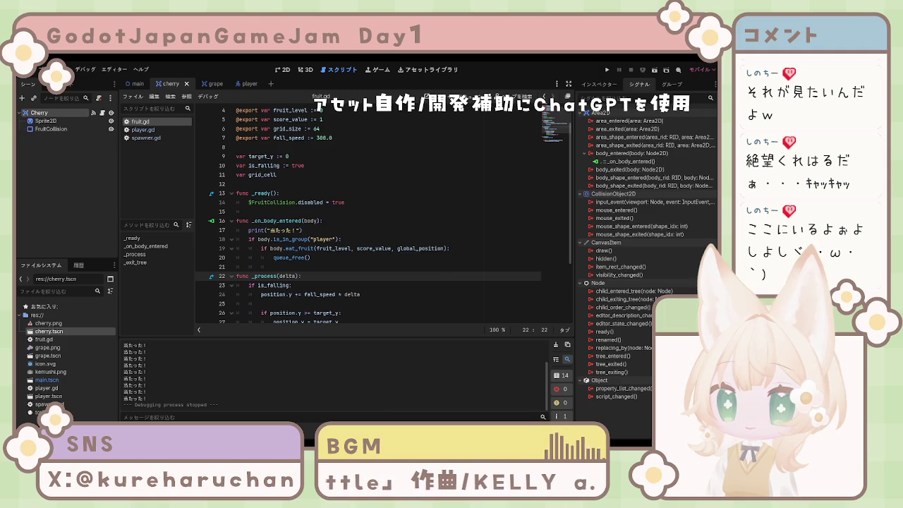
scroll(367, 212, "down", 3)
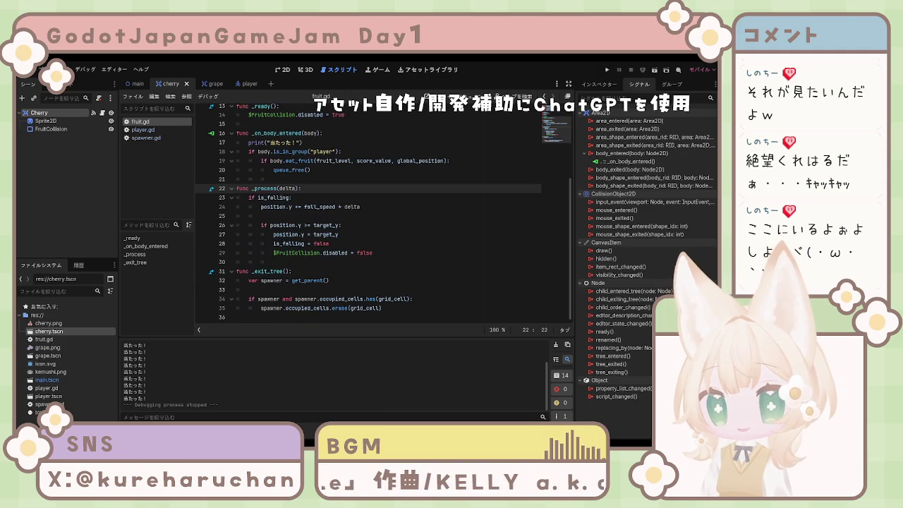
scroll(366, 212, "up", 3)
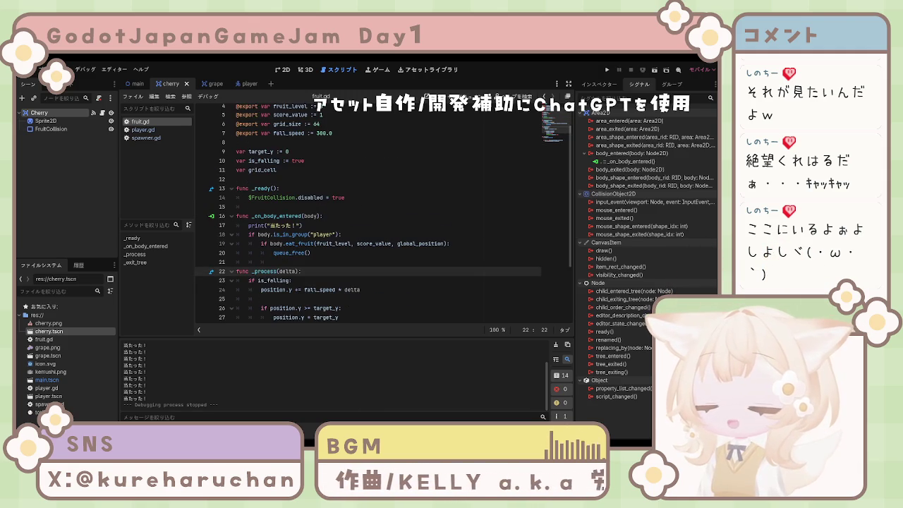
left_click_drag(302, 225, 248, 225)
key("BackSpace")
key("BackSpace")
key("BackSpace")
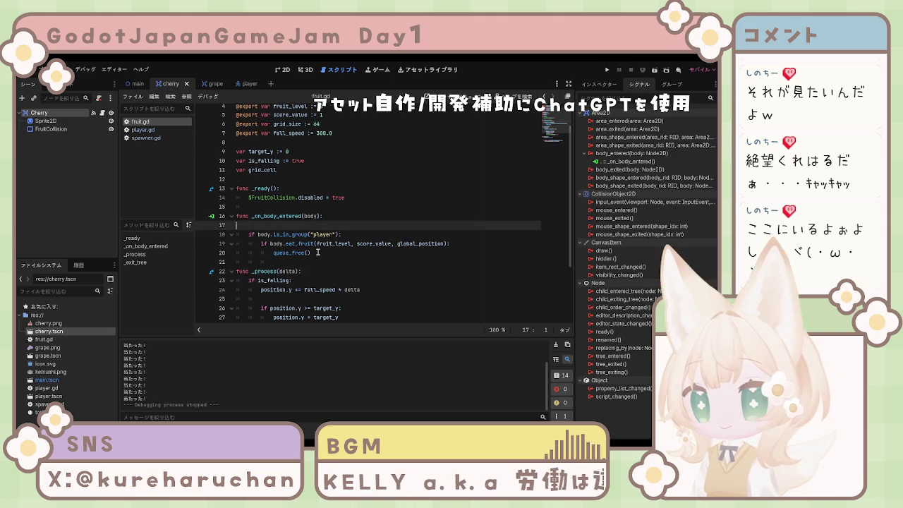
left_click(353, 262)
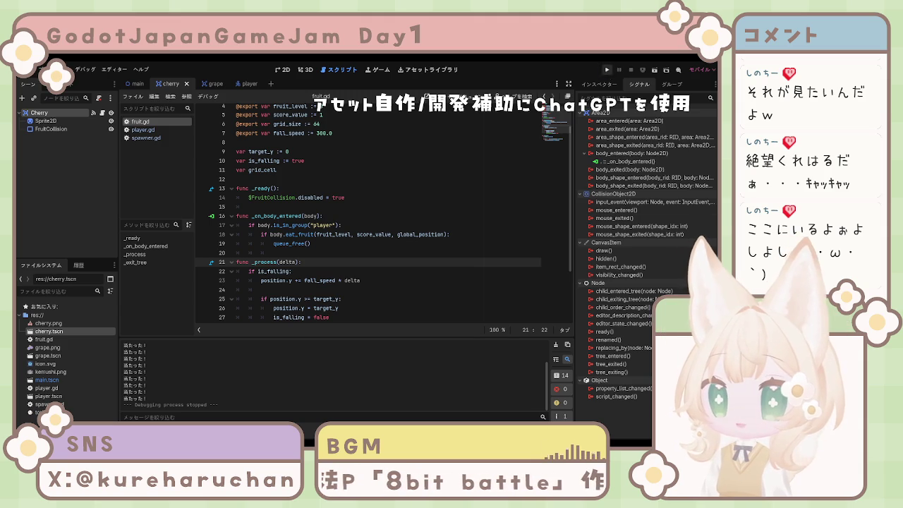
key("F5")
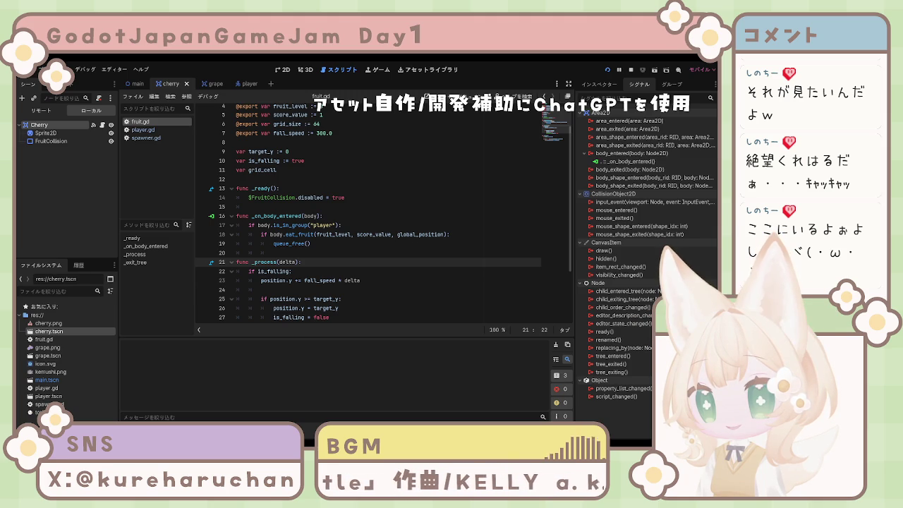
Catch falling fruit with the arrow keys, then stop the running game with F8.
key("F5")
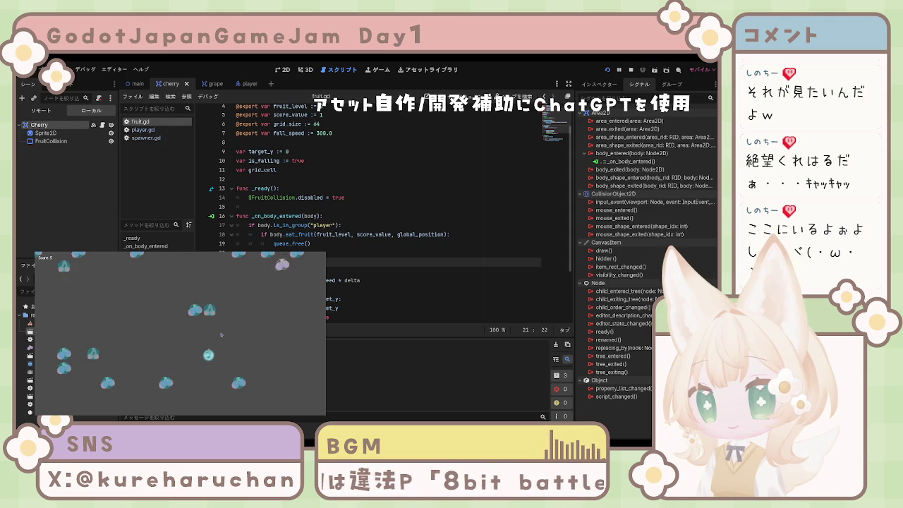
key("Up")
key("Left")
key("Down")
key("Left")
key("Left")
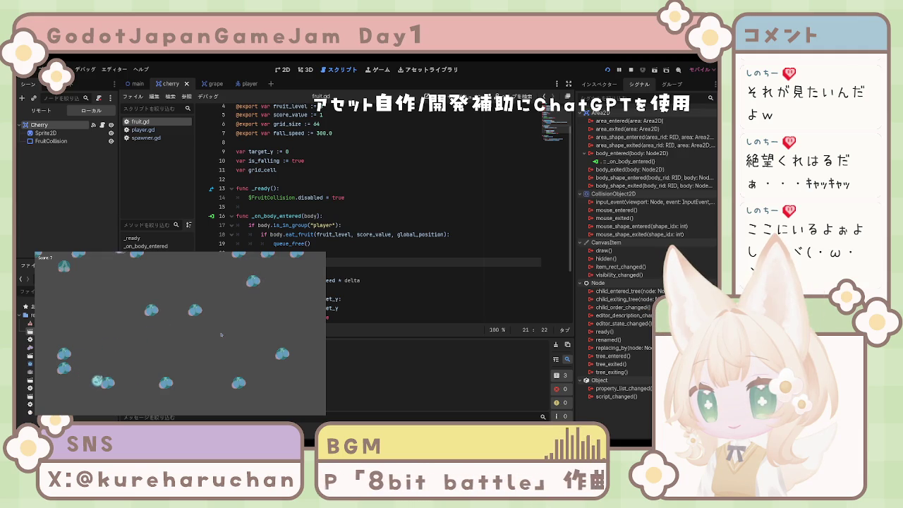
key("Up")
key("Right")
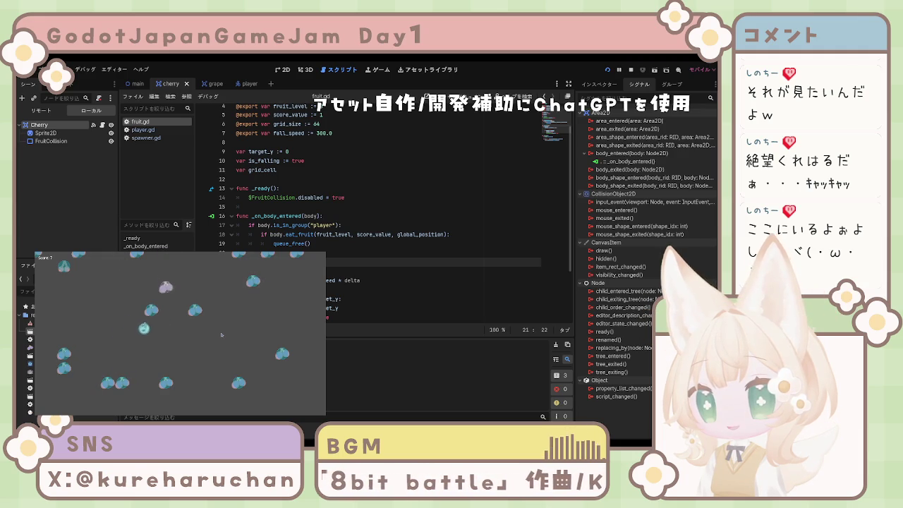
key("Right")
key("Up")
key("Right")
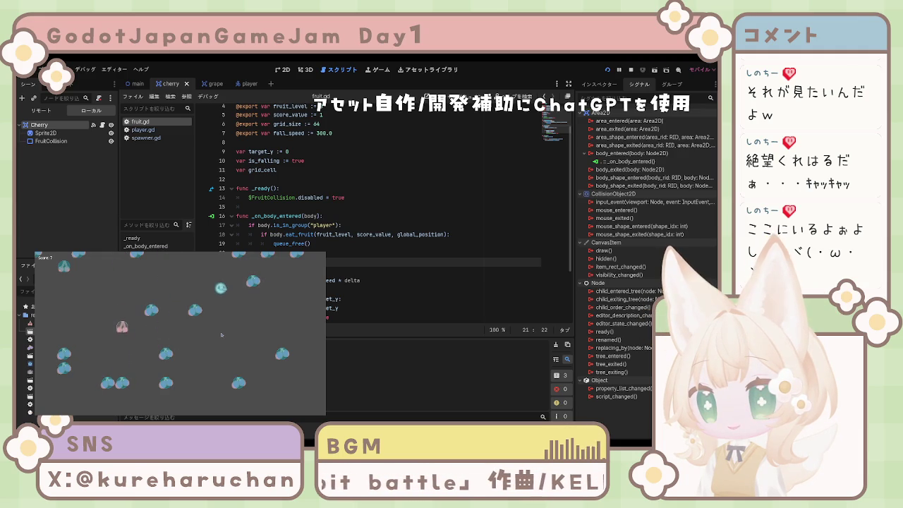
key("F8")
left_click(457, 276)
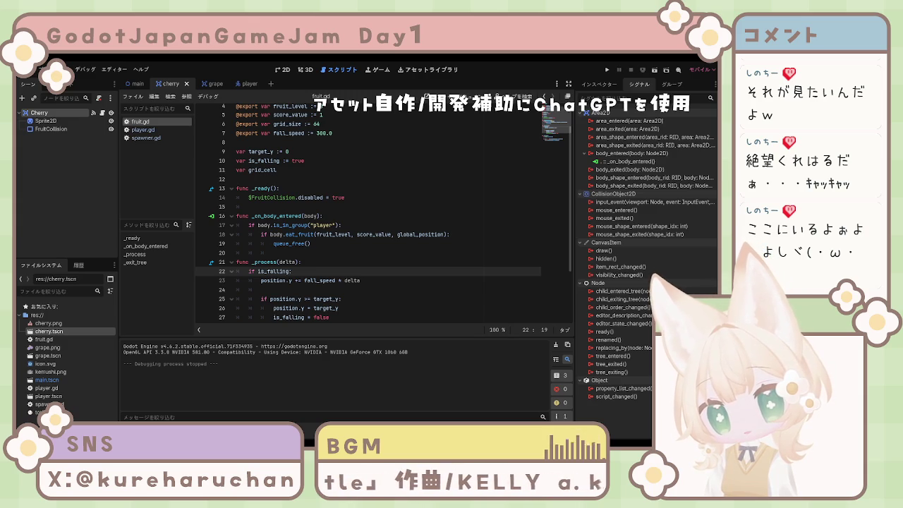
scroll(381, 211, "down", 3)
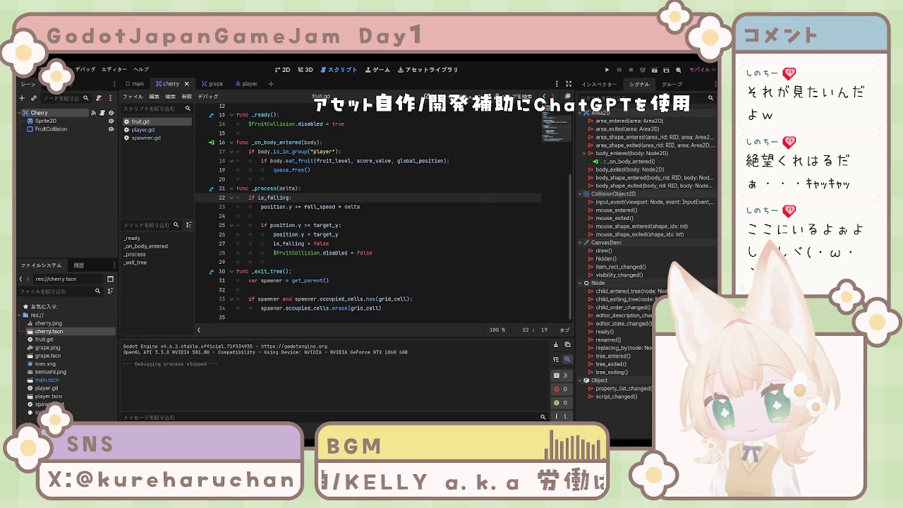
left_click_drag(388, 243, 388, 234)
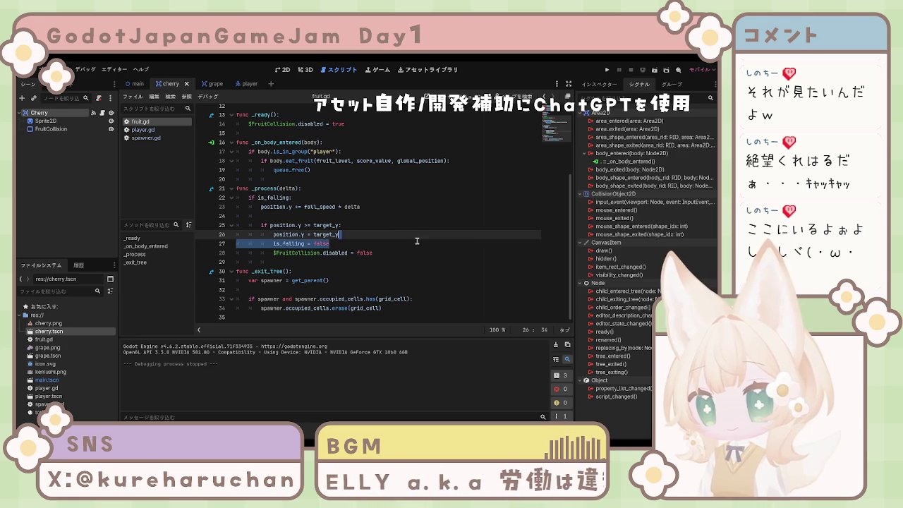
scroll(392, 247, "up", 2)
scroll(391, 248, "up", 3)
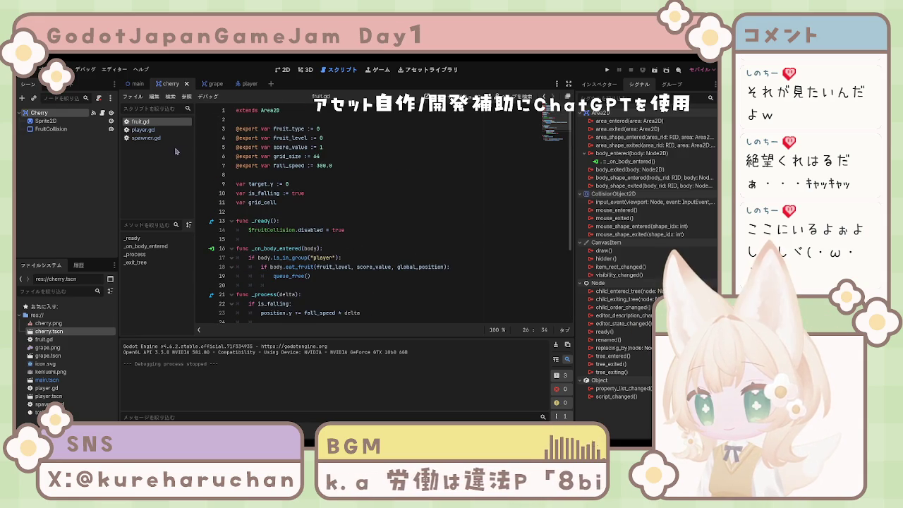
left_click(62, 189)
left_click(377, 220)
scroll(377, 222, "down", 1)
scroll(377, 223, "down", 3)
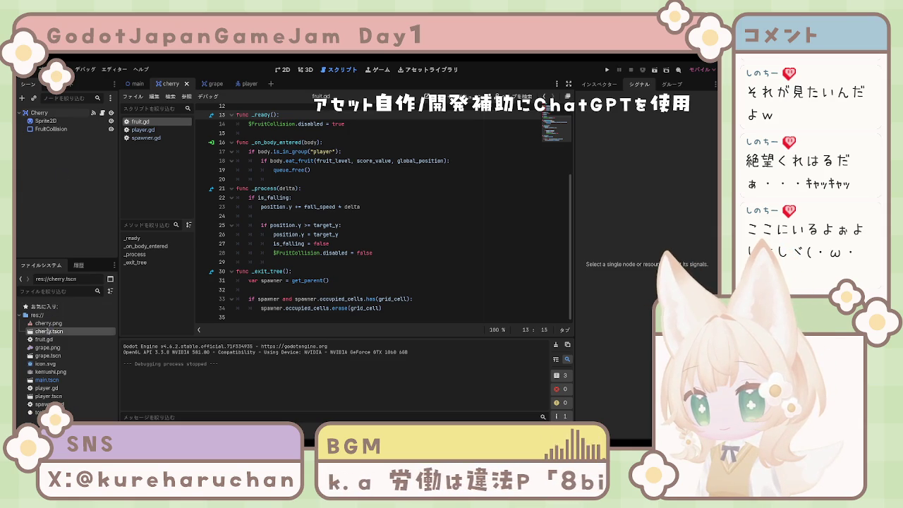
left_click(42, 339)
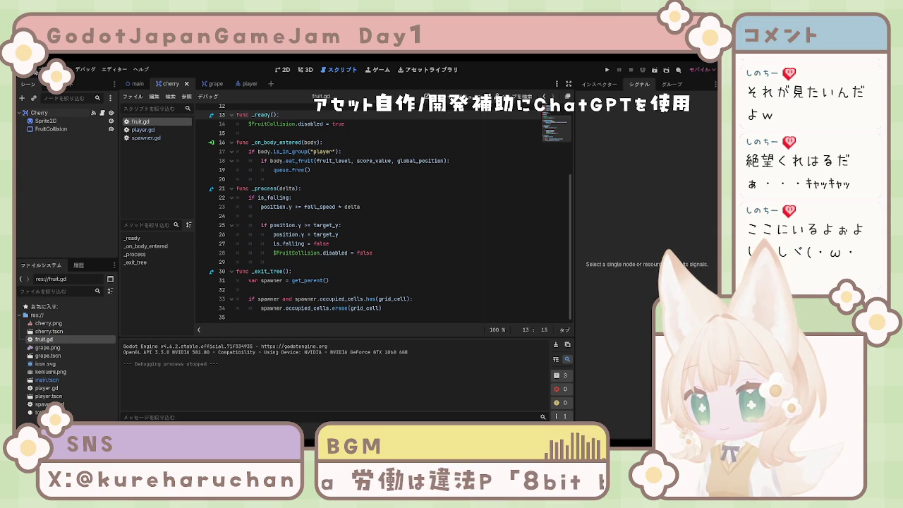
Start a new scene with an Area2D root named Kemushi and select its Sprite2D child.
key("ctrl+n")
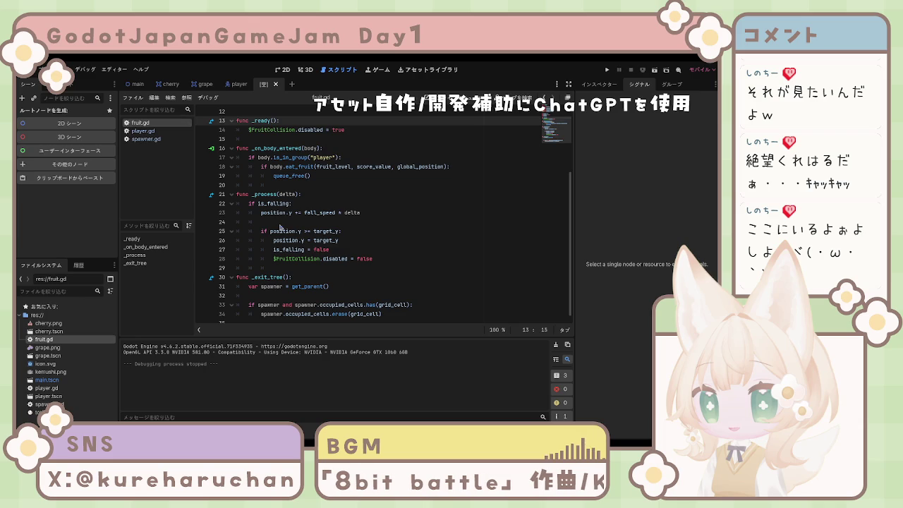
left_click(312, 378)
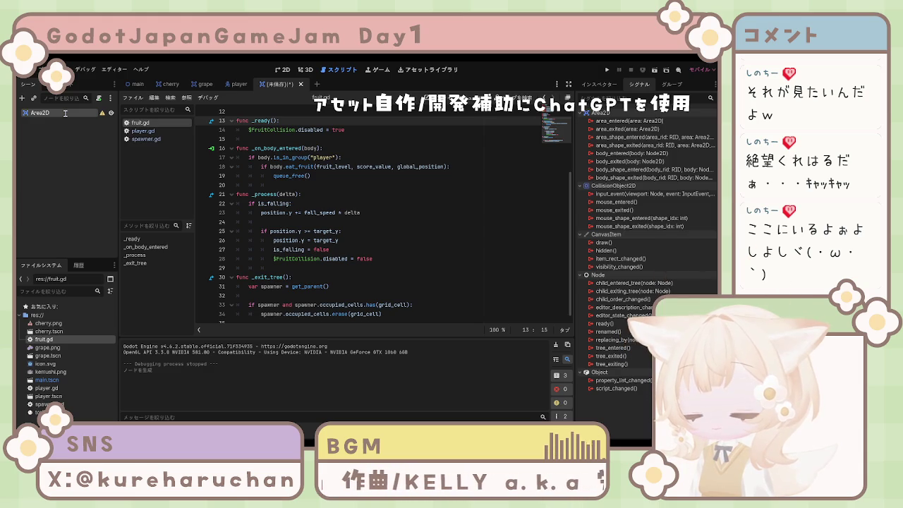
type("Kemushi")
key("Return")
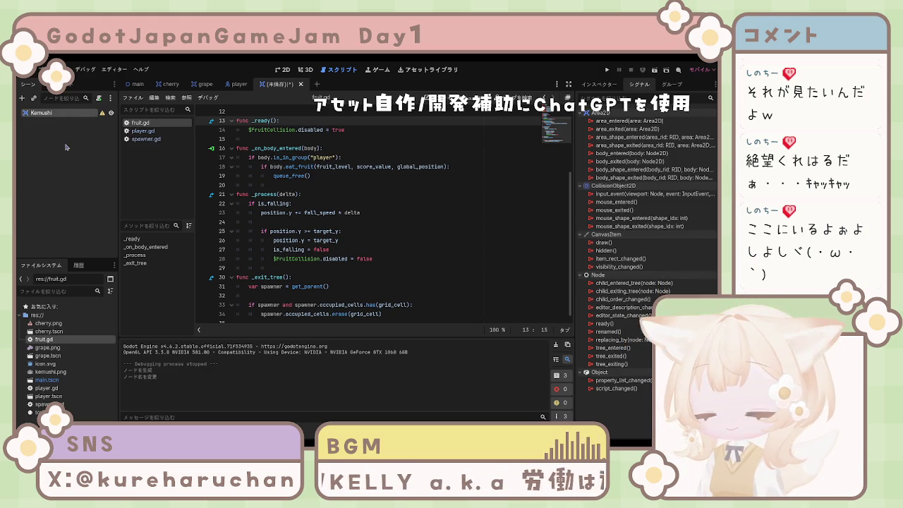
left_click(63, 147)
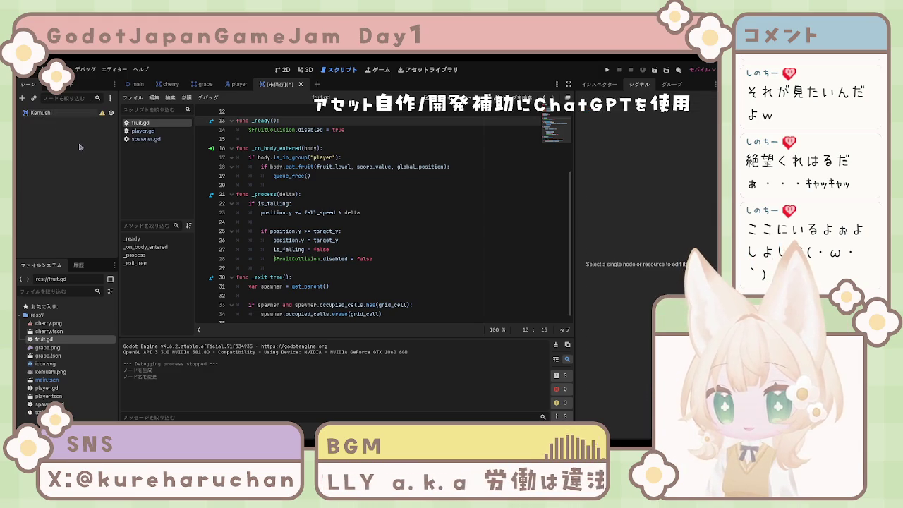
left_click(65, 115)
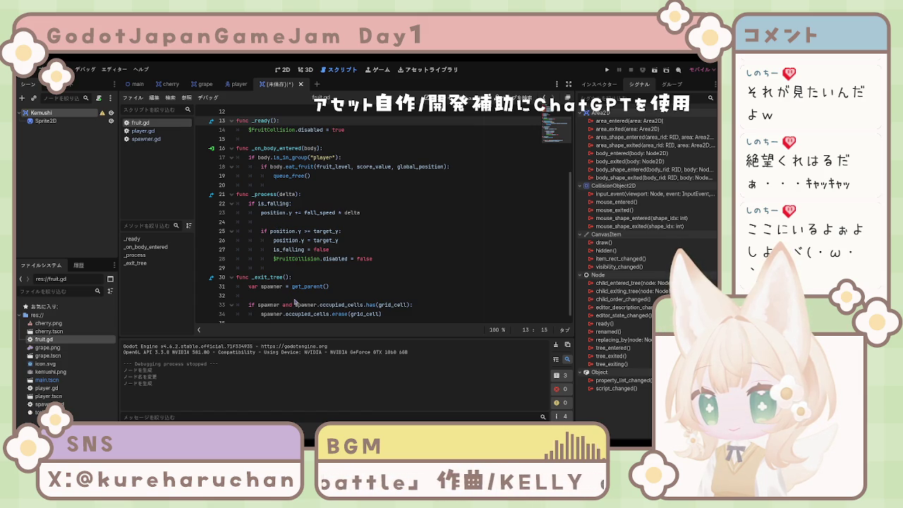
left_click(45, 121)
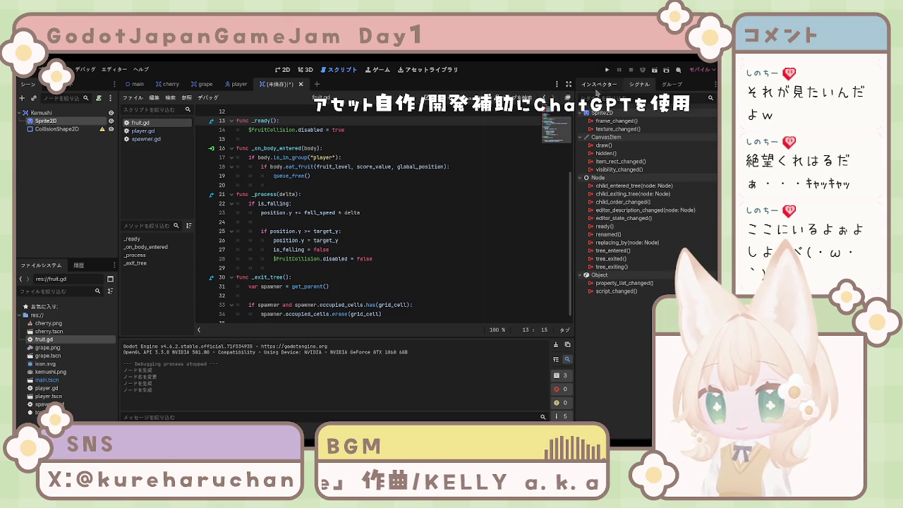
Assign kemushi.png as the Sprite2D texture.
left_click(599, 84)
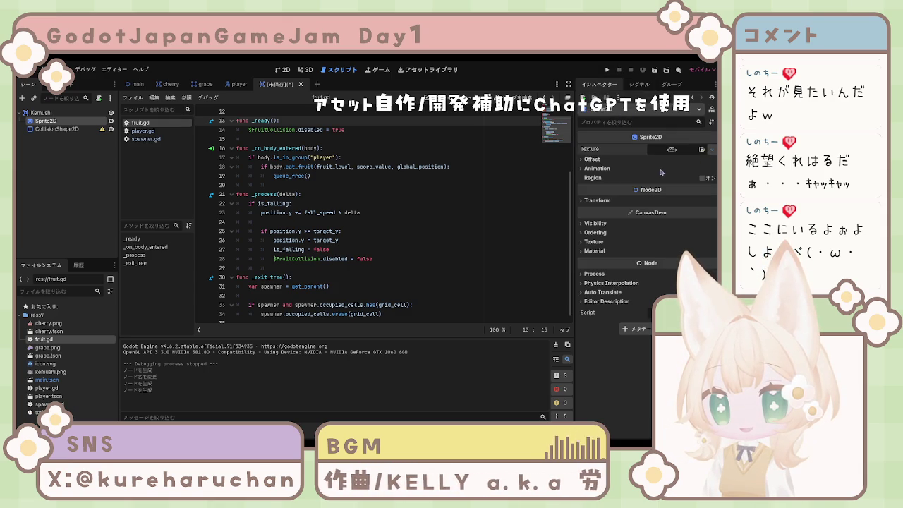
left_click(702, 150)
double_click(431, 172)
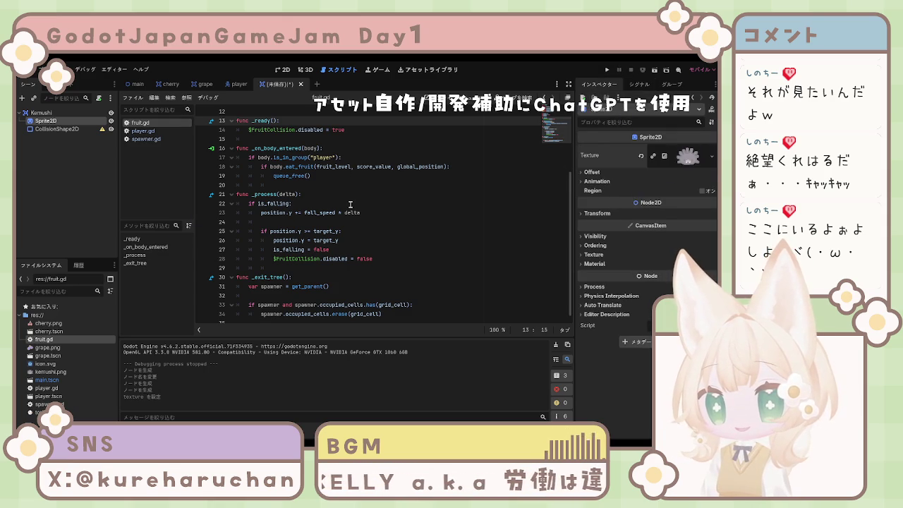
Give the CollisionShape2D a CircleShape2D, tick Disabled, and save the scene as kemushi.tscn.
left_click(60, 129)
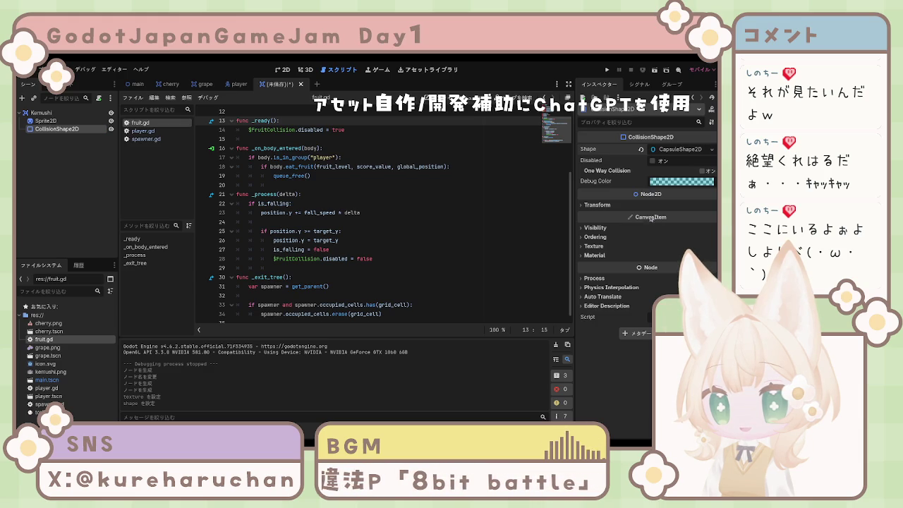
left_click(653, 161)
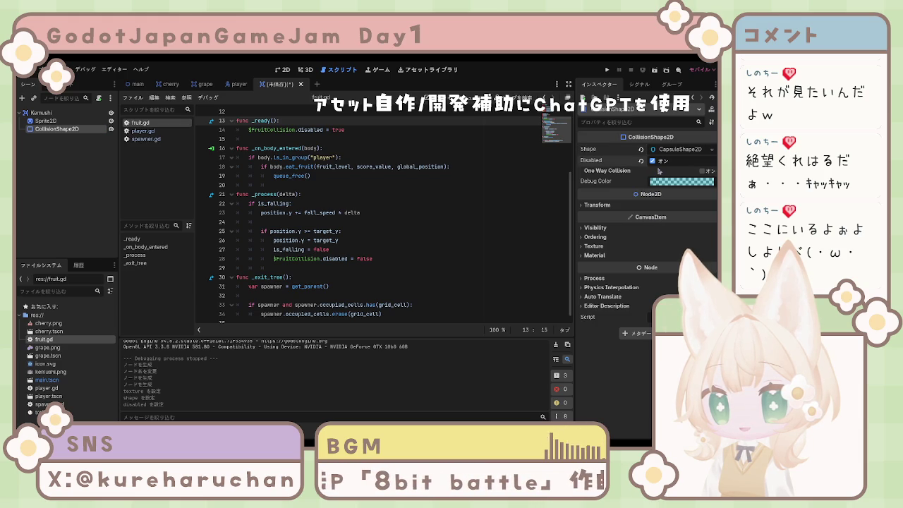
left_click(653, 161)
left_click(653, 160)
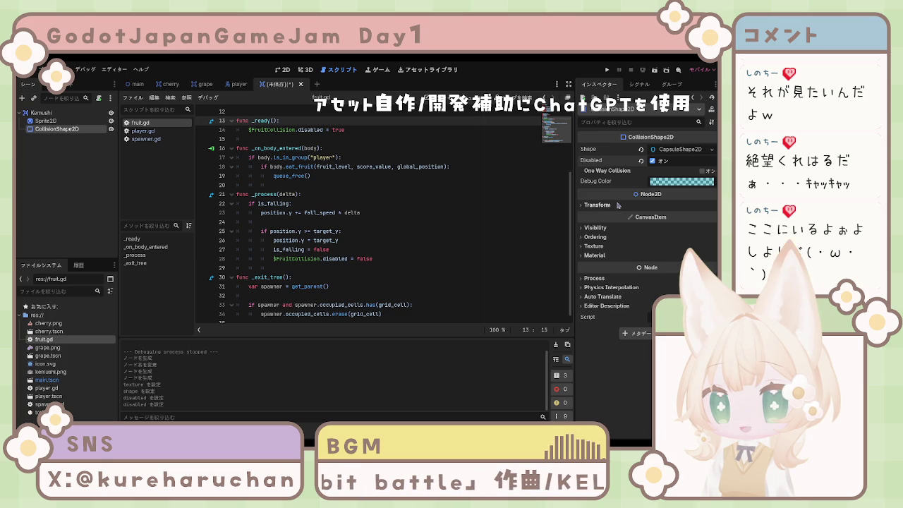
left_click(594, 205)
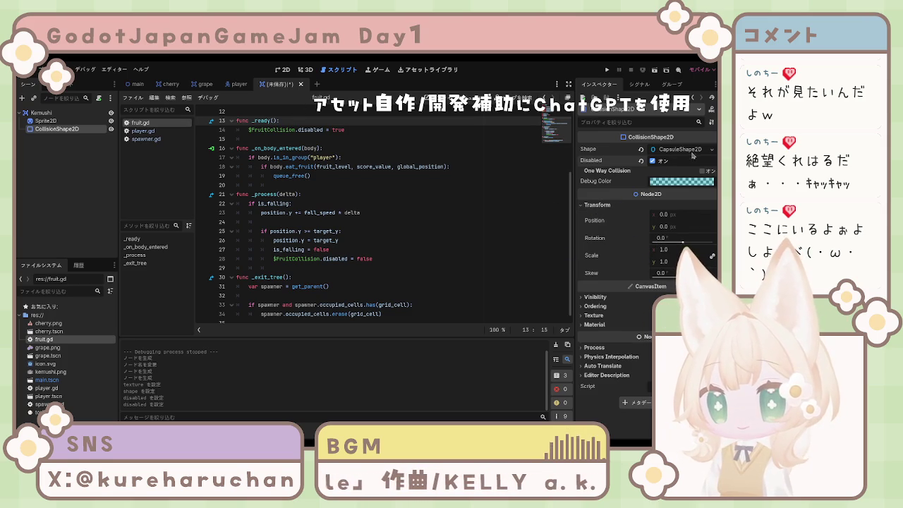
left_click(694, 152)
left_click(696, 152)
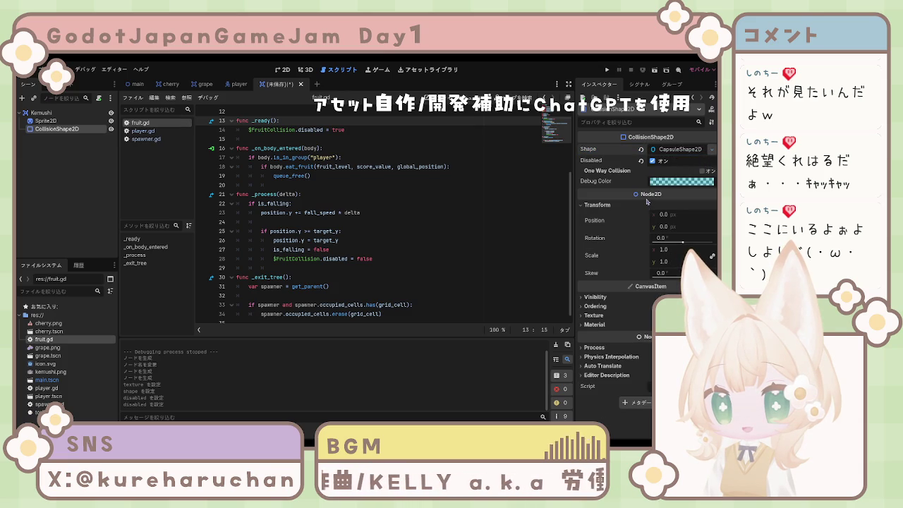
key("ctrl+z")
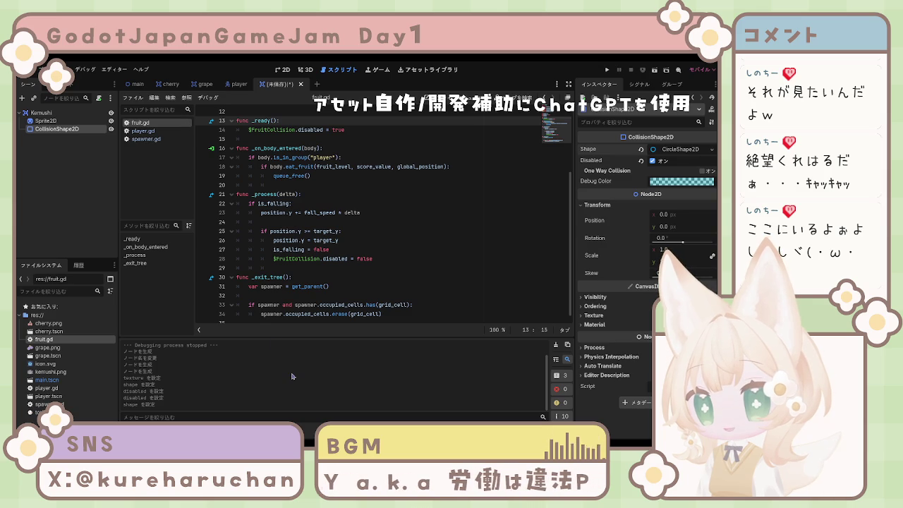
key("ctrl+s")
key("Return")
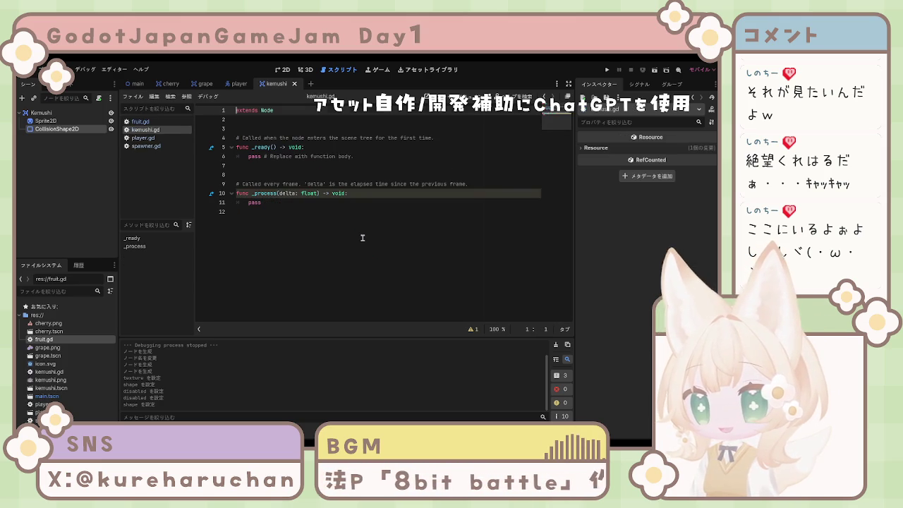
Replace kemushi.gd's template code with 'extends Area2D' and begin an export variable on line 3.
key("ctrl+a")
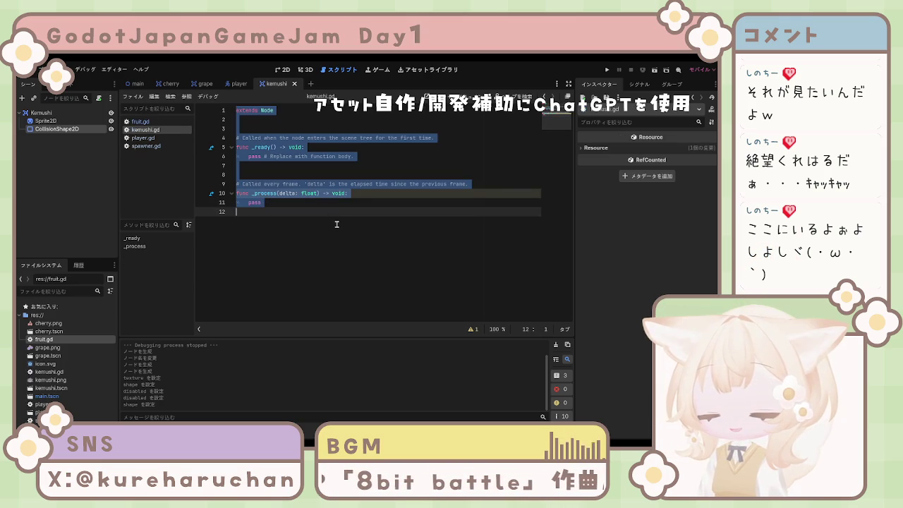
key("Delete")
type("exten")
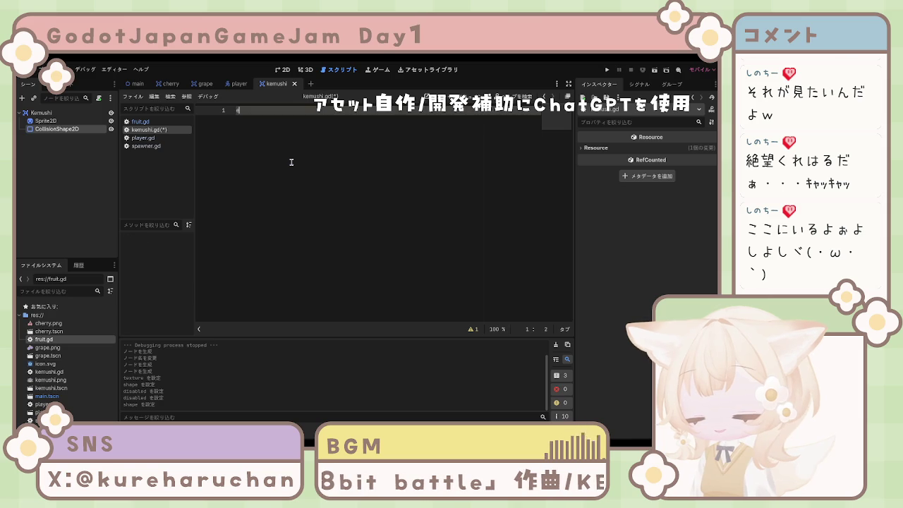
type("ds ")
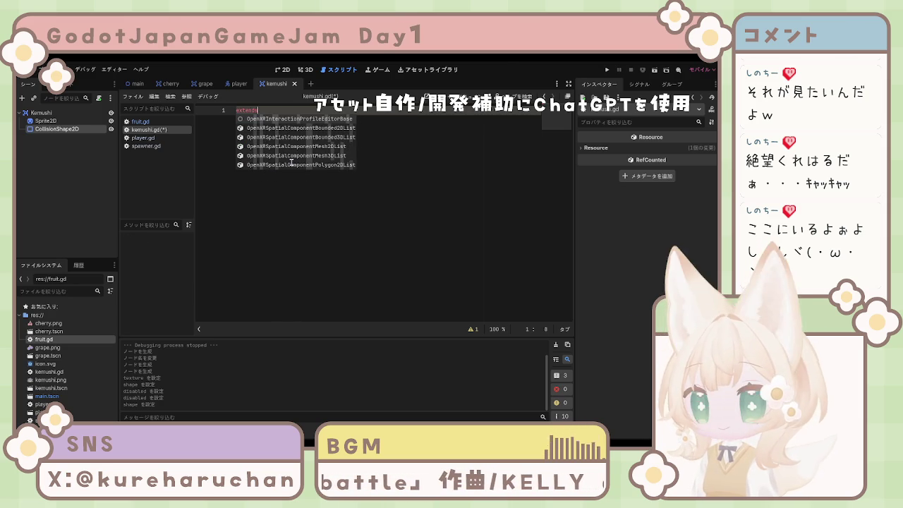
type("Area")
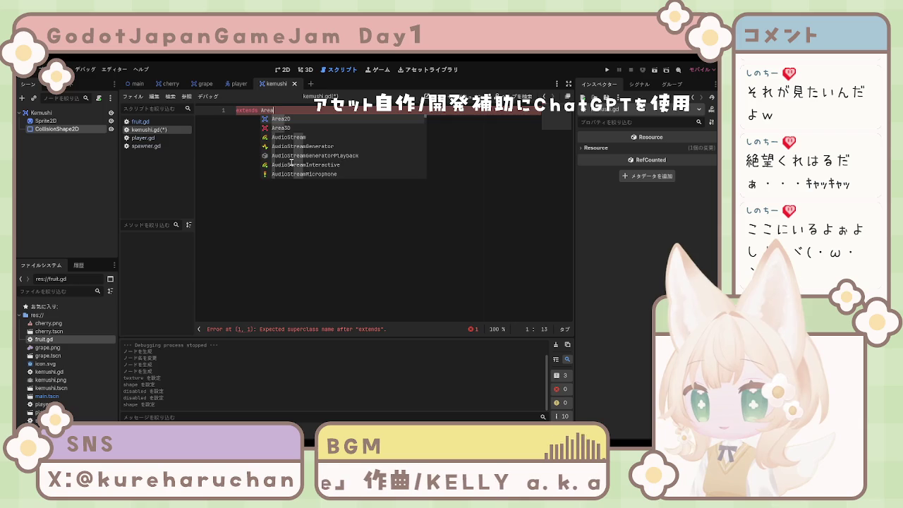
key("Return")
key("Return")
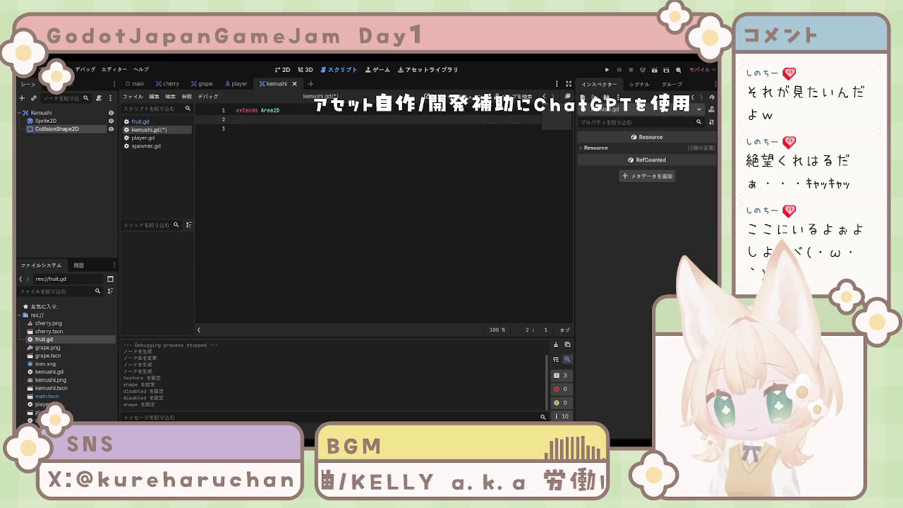
left_click(237, 129)
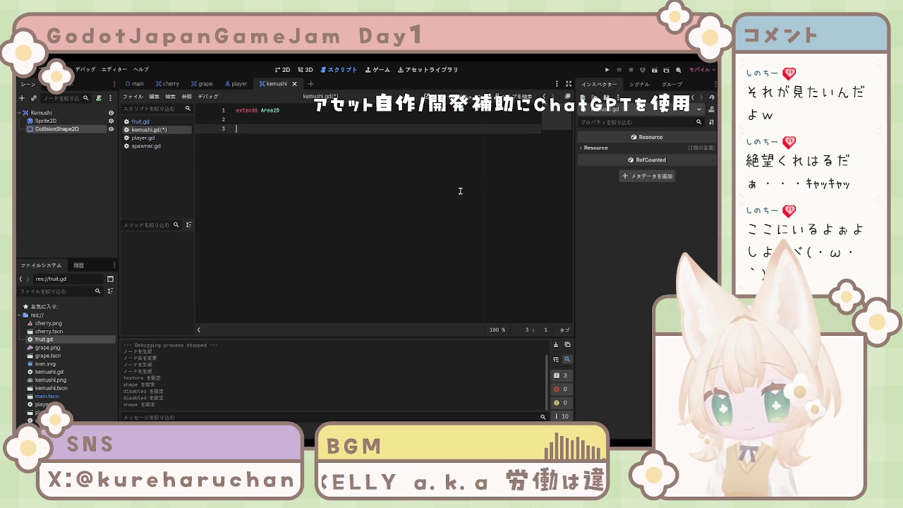
type("@export")
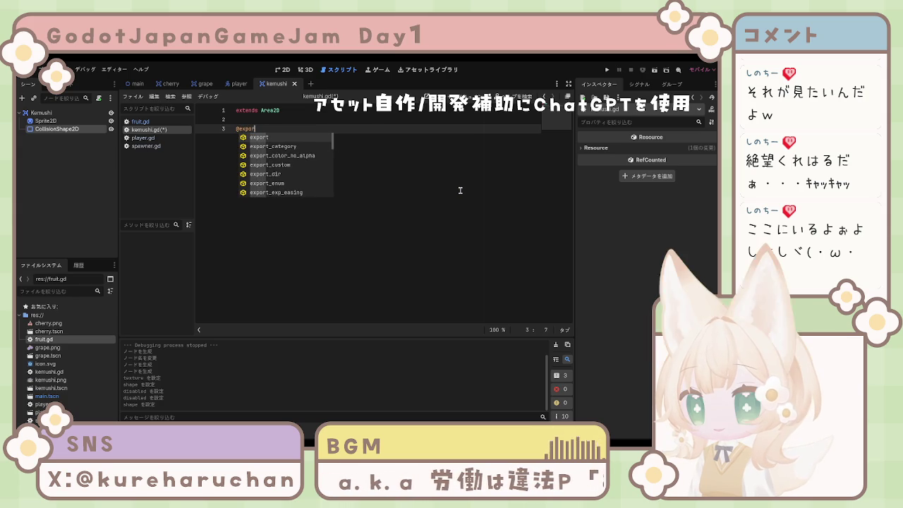
type("t")
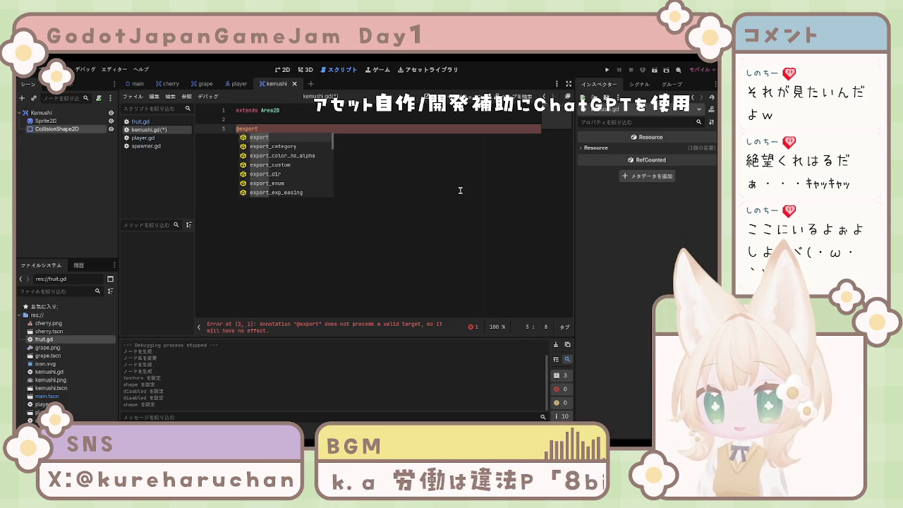
type(" var ")
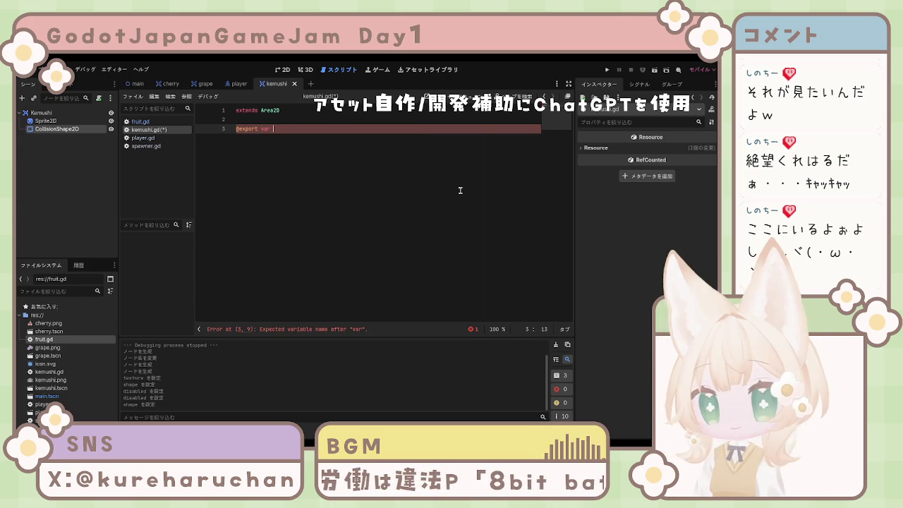
type("knock")
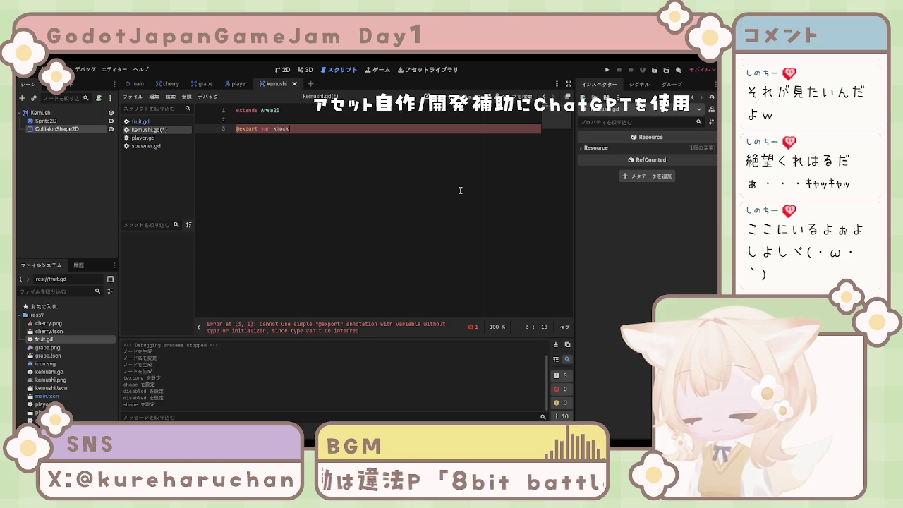
type("back_power :")
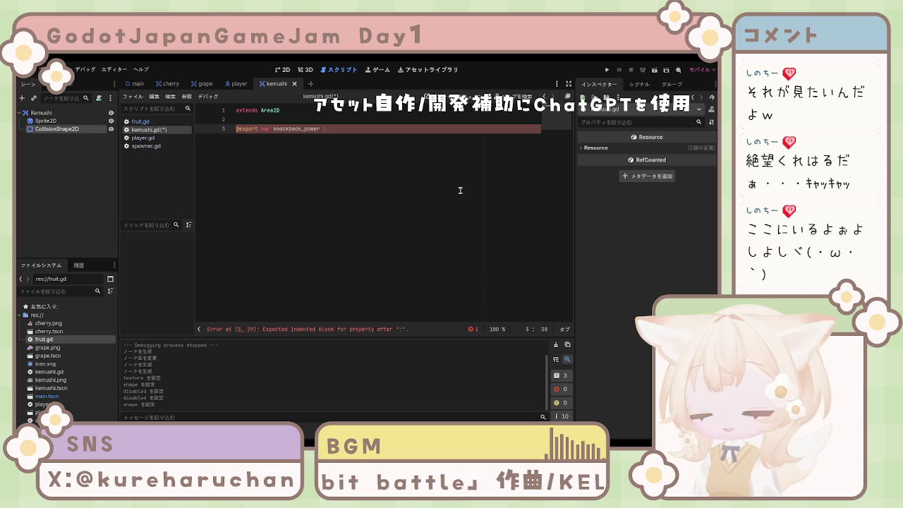
type("=")
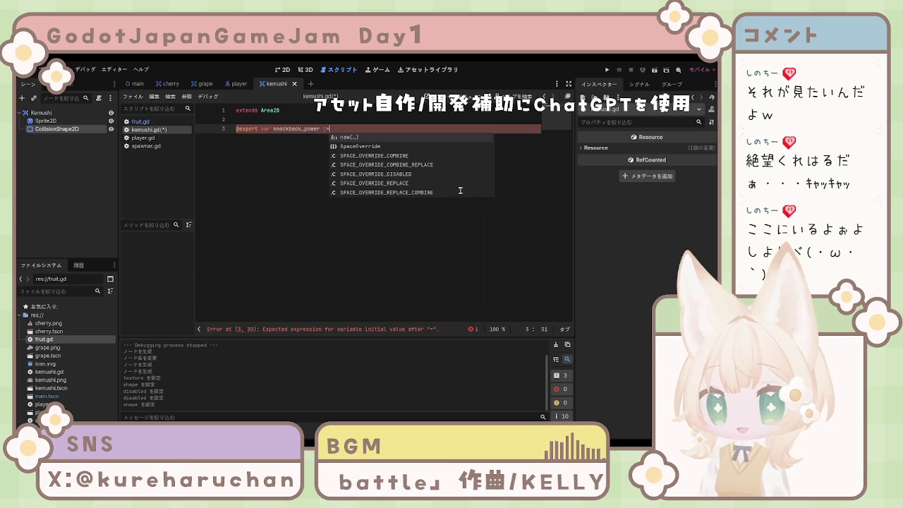
type(" 9000")
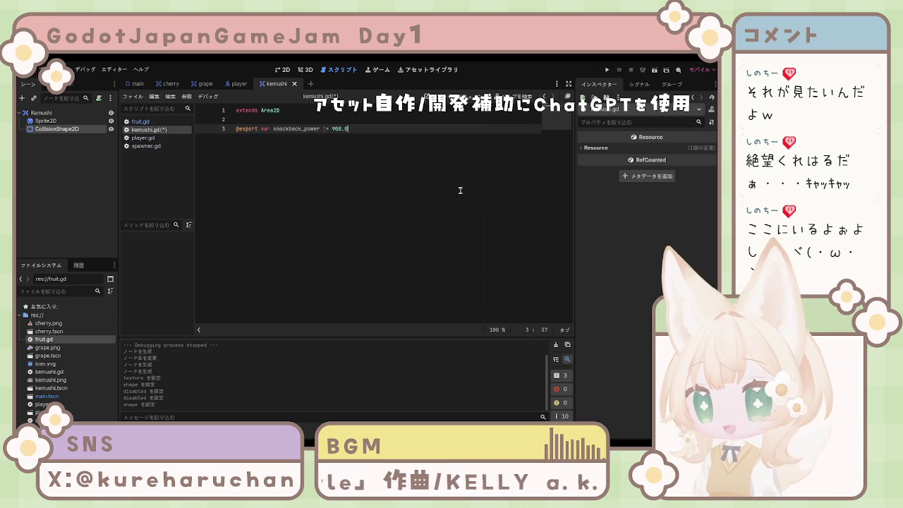
key("Return")
key("Return")
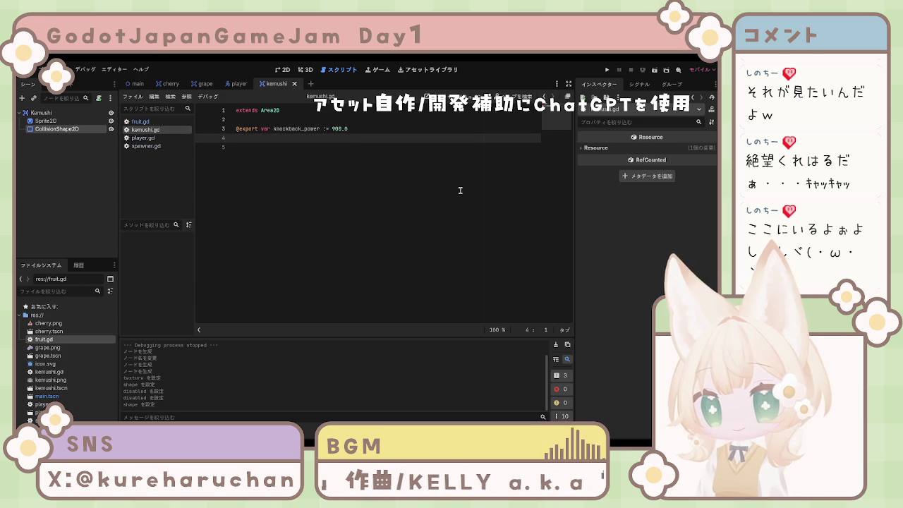
type("fun")
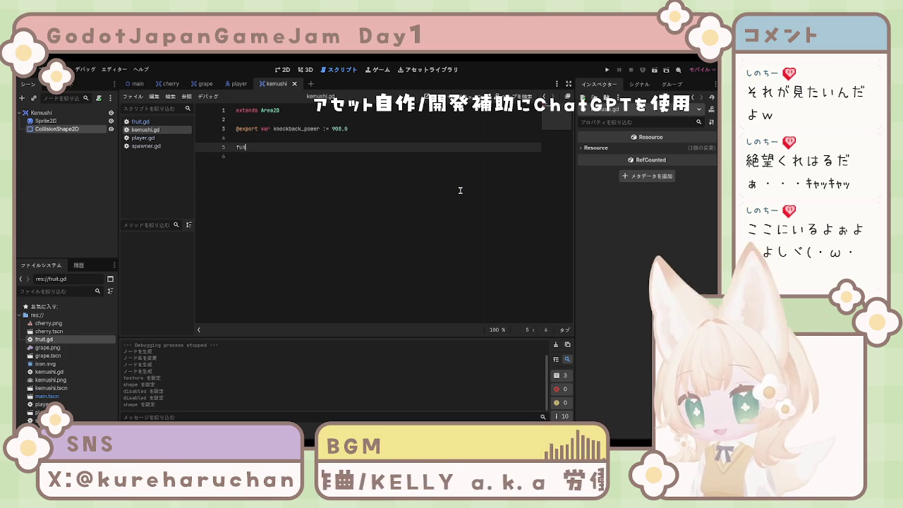
type("c ")
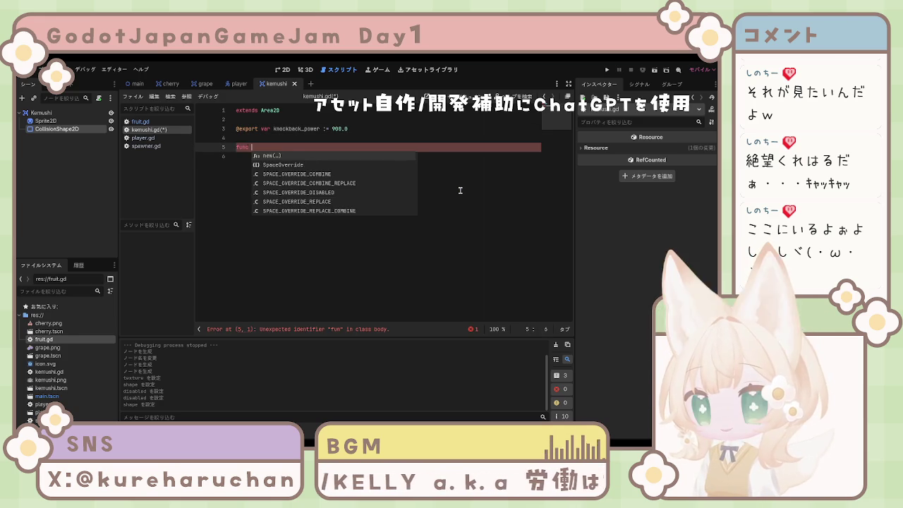
type("_on")
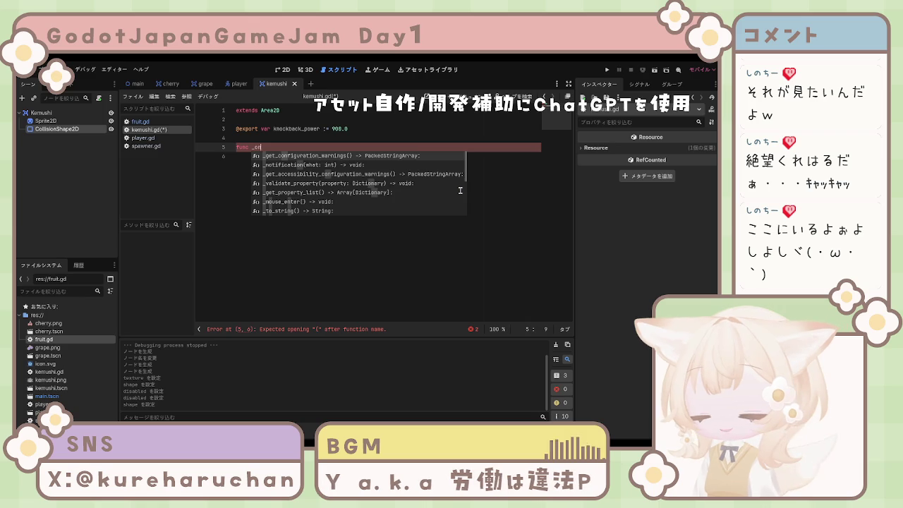
type("bod")
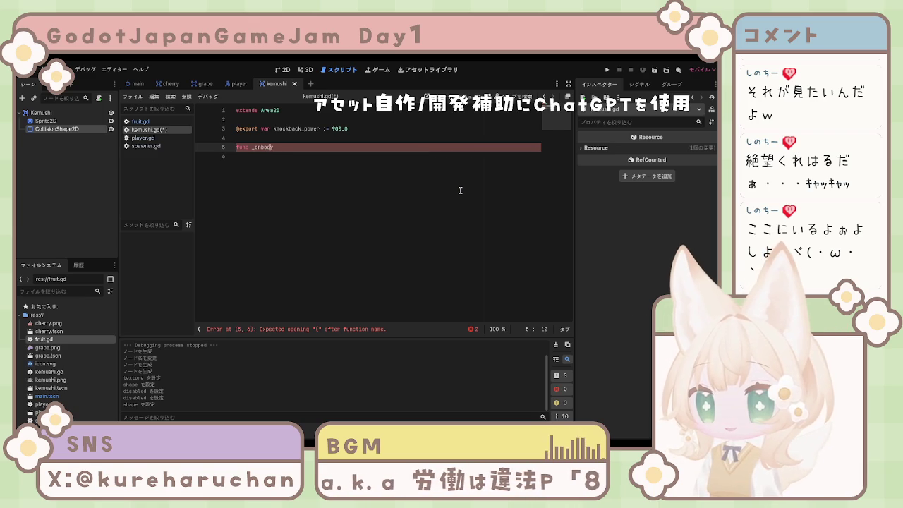
type("_")
Complete the 'func _on_body_entered(body):' header and start a body.is_in_group check inside it.
key("Right")
key("Right")
key("Right")
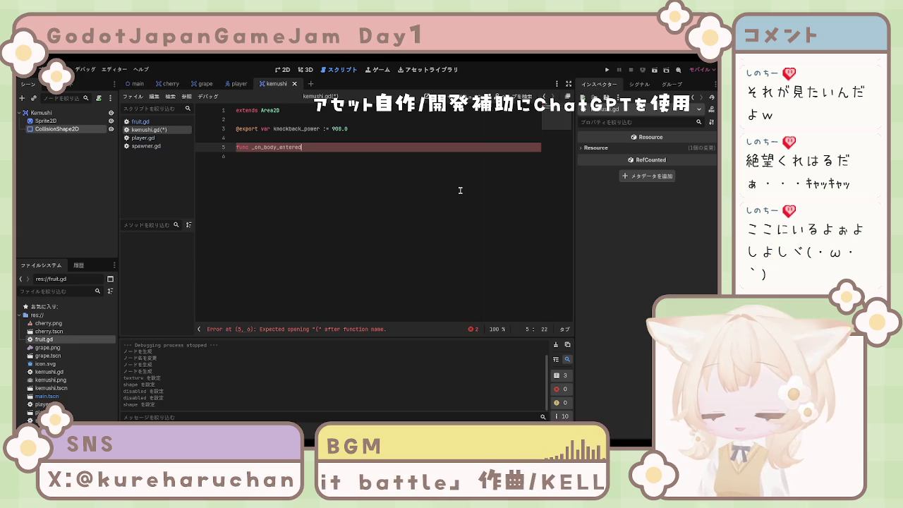
type("bo")
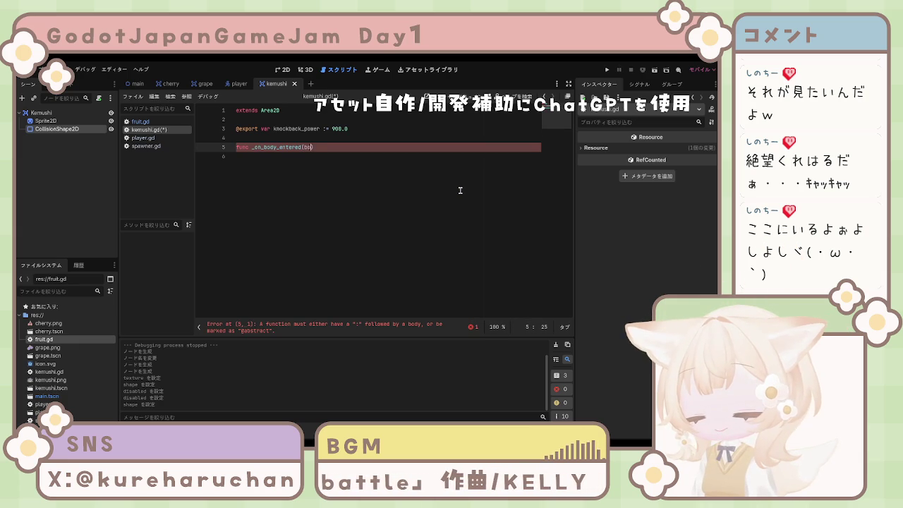
type("dy)")
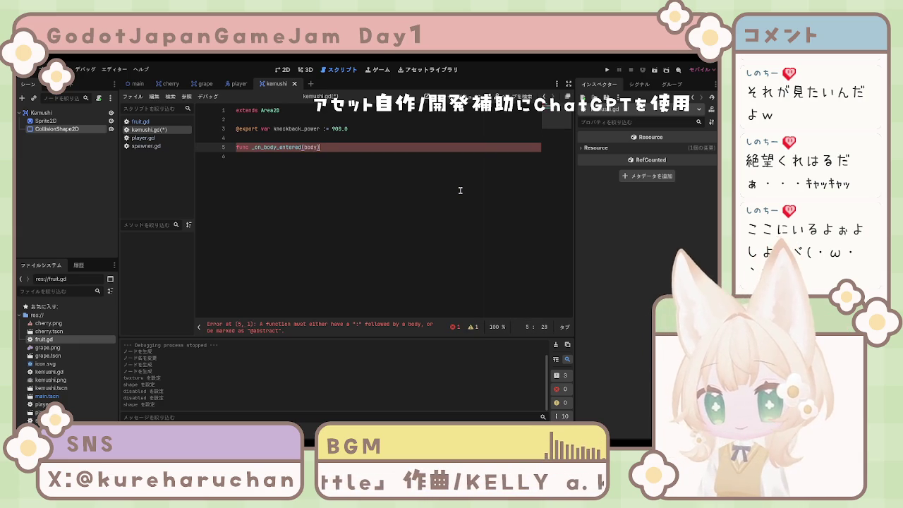
key("Return")
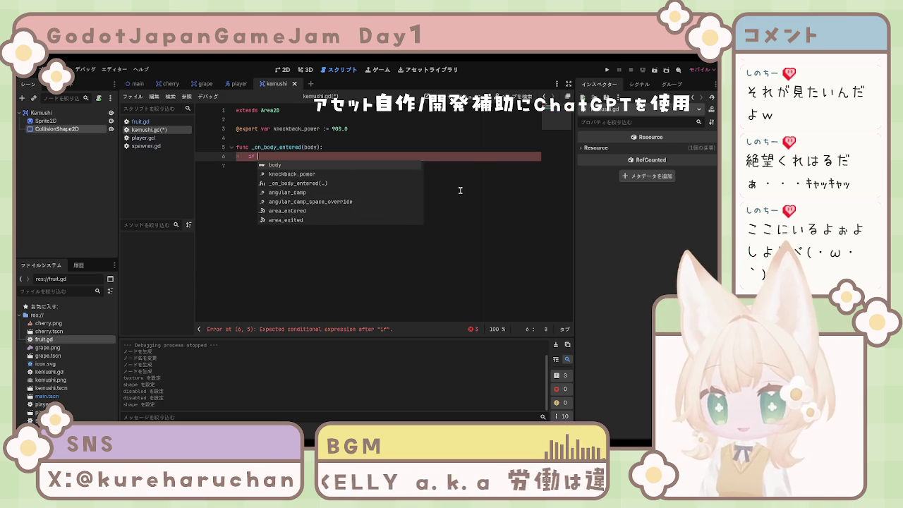
type("body")
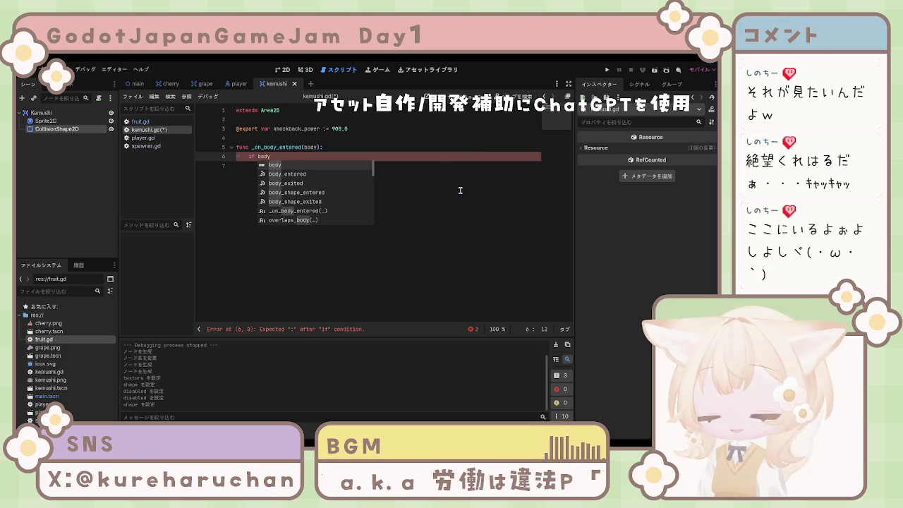
type(".is_in_group")
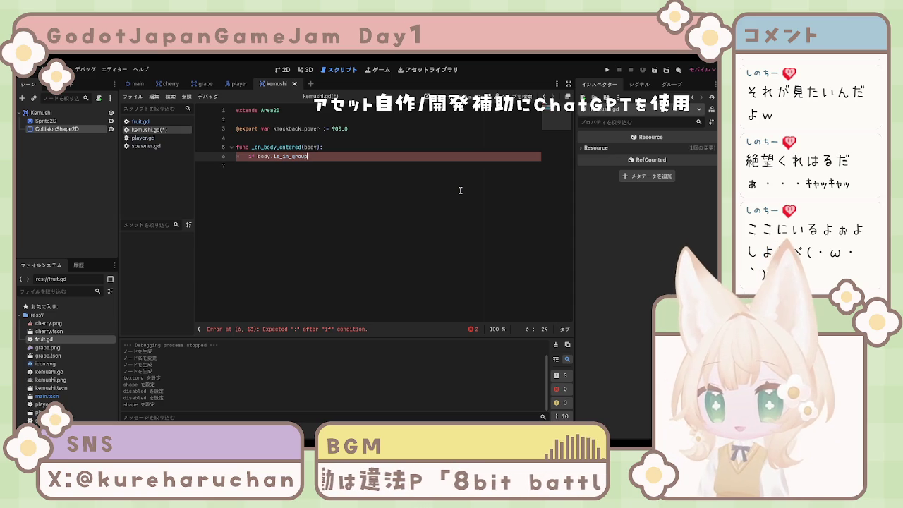
In the "player" group check, call body.hit_by_enemy(global_position, knockback_power) and save kemushi.gd.
type("(\"p")
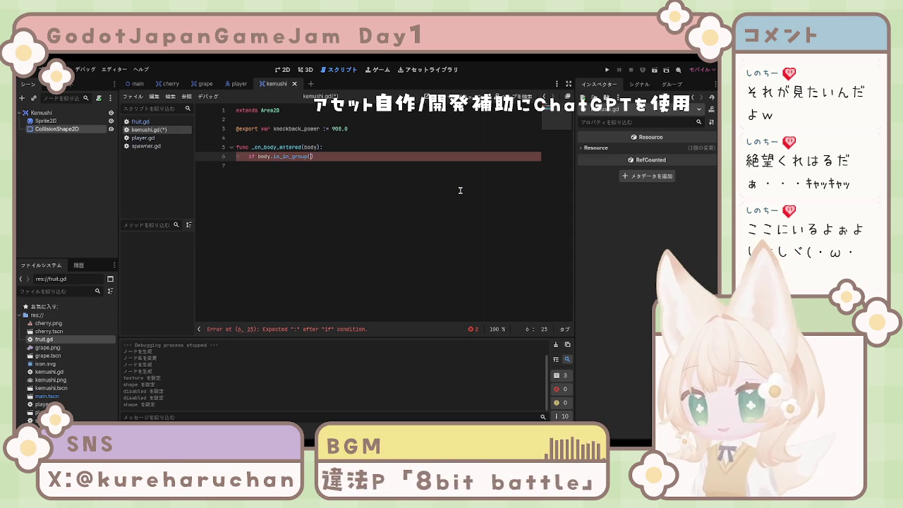
type("laye")
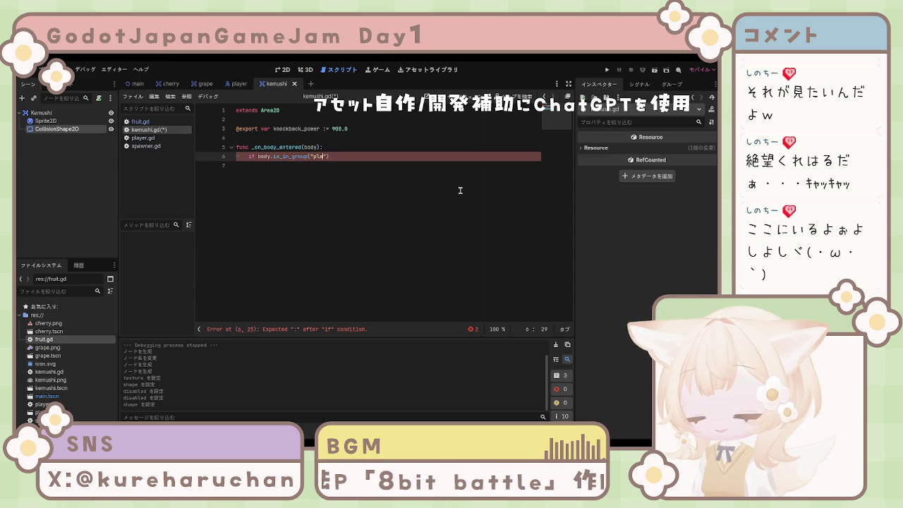
type("r\")")
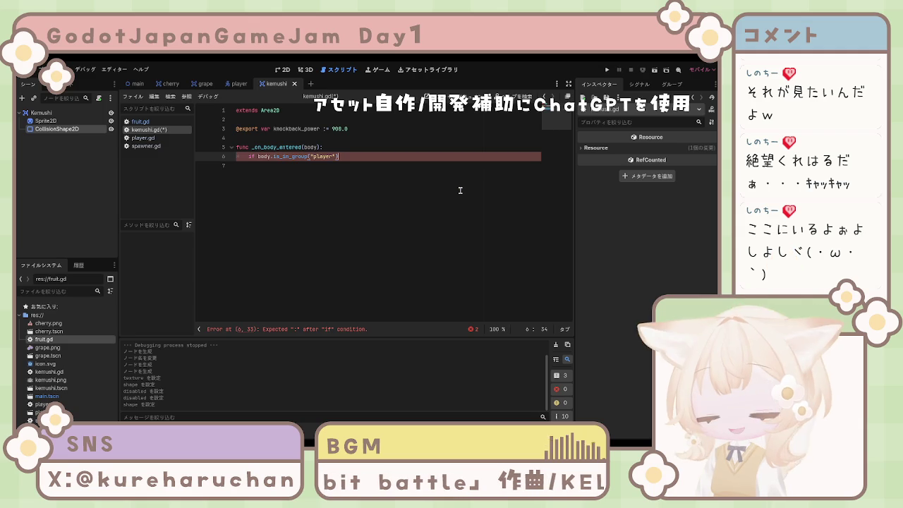
type(":")
key("Return")
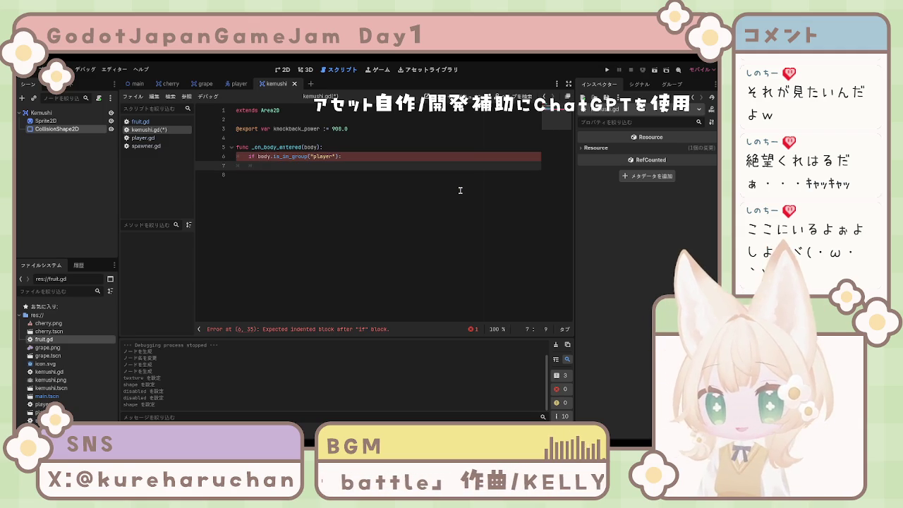
type("body")
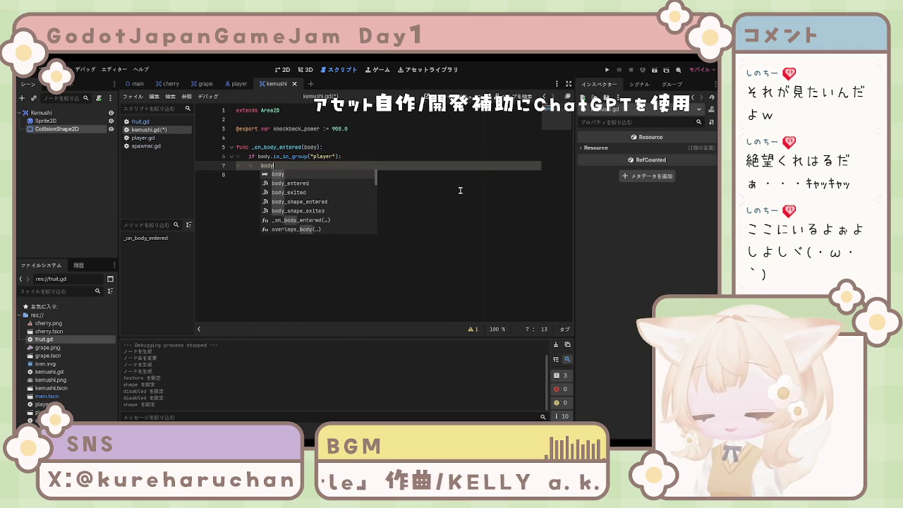
type(".hit_by_enemy")
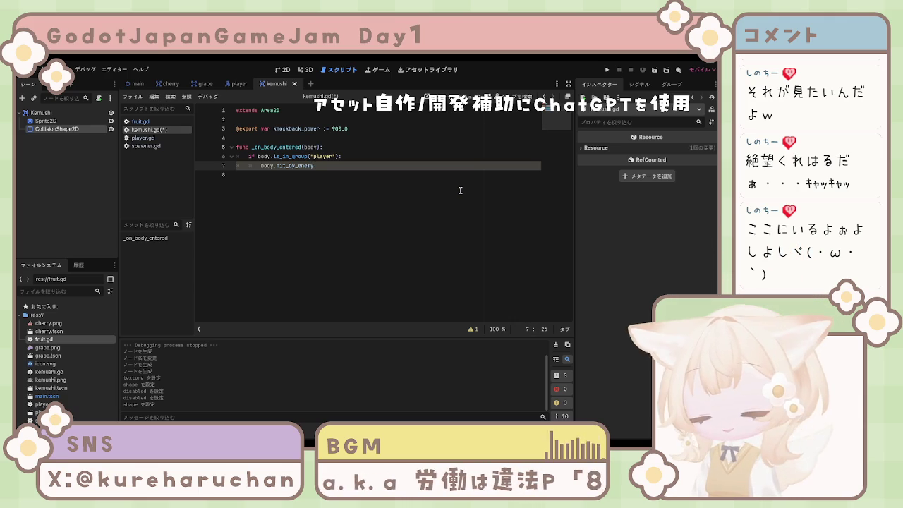
type("(g")
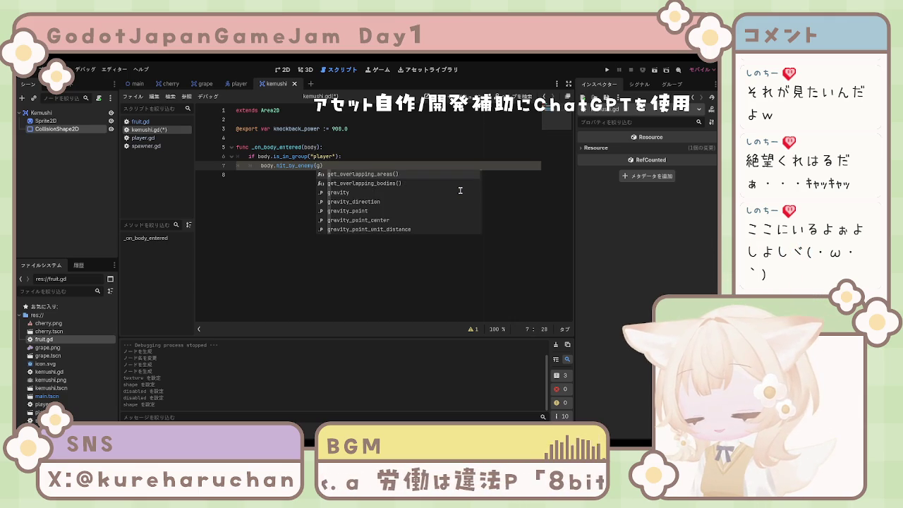
type("lobal")
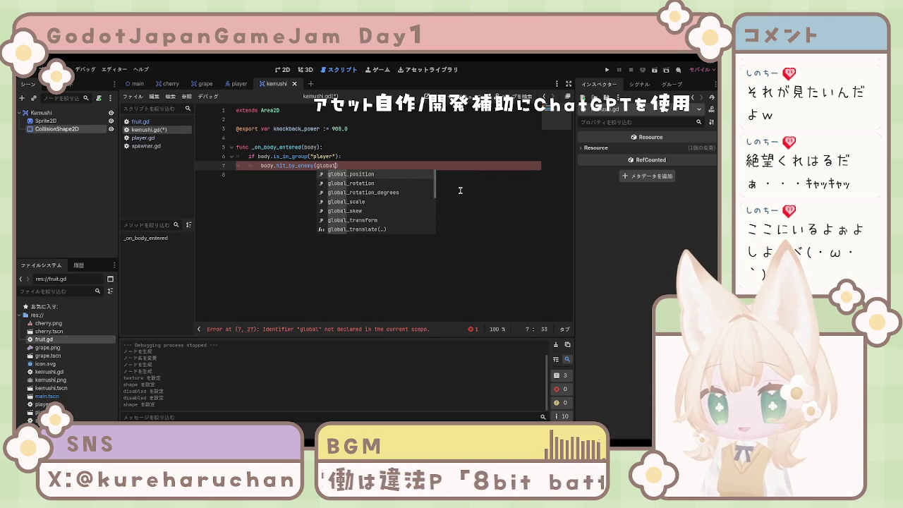
type("_")
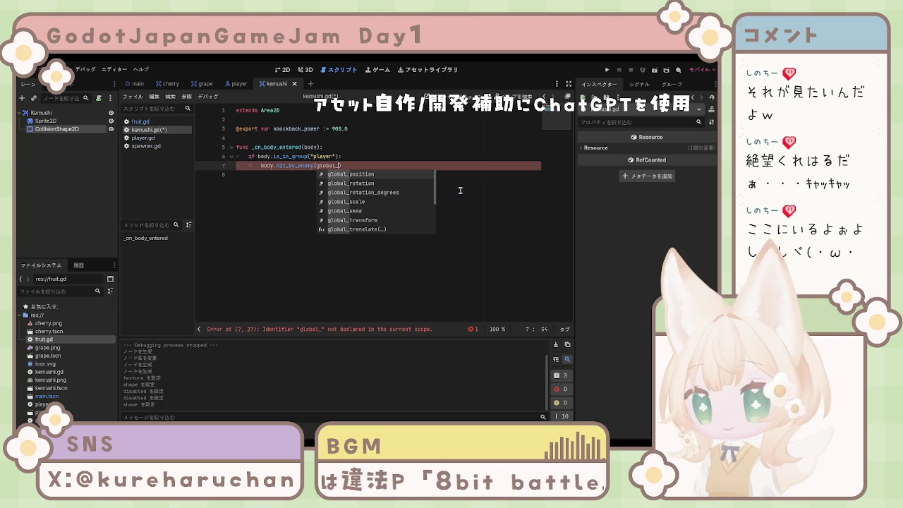
type("p")
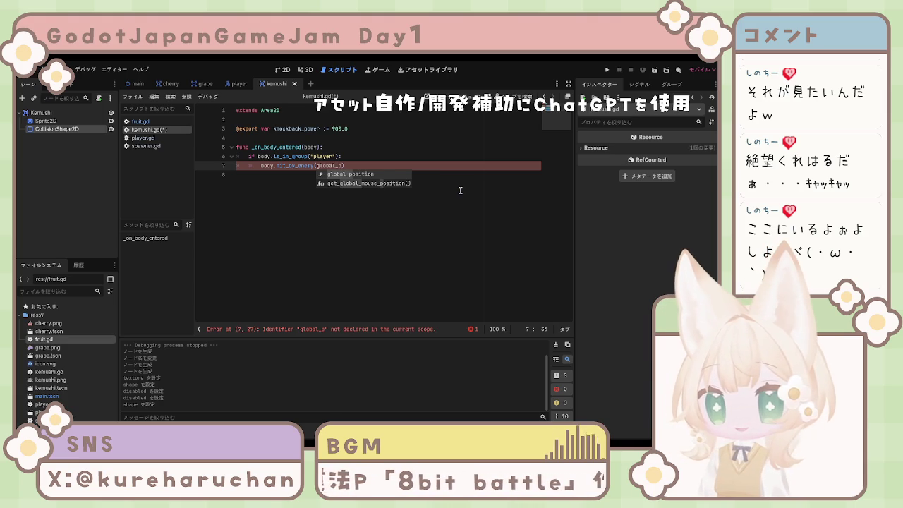
type("osition")
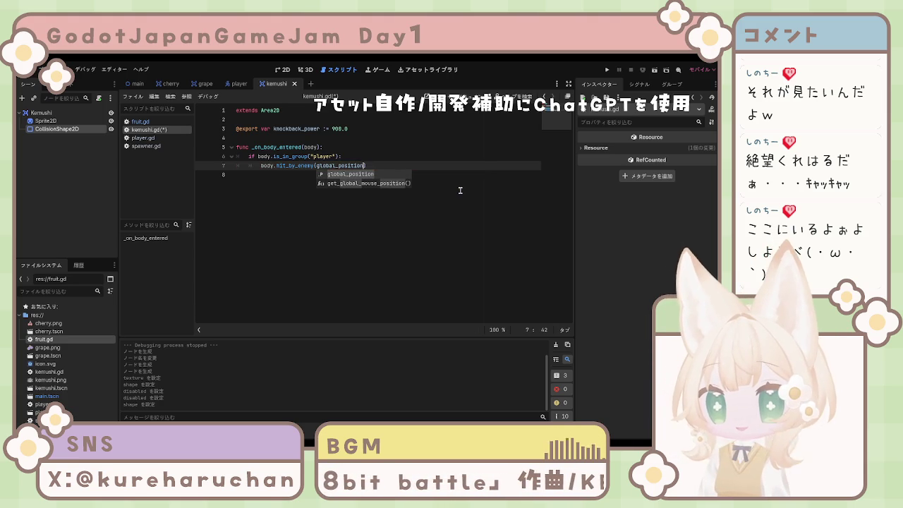
type(".")
key("Escape")
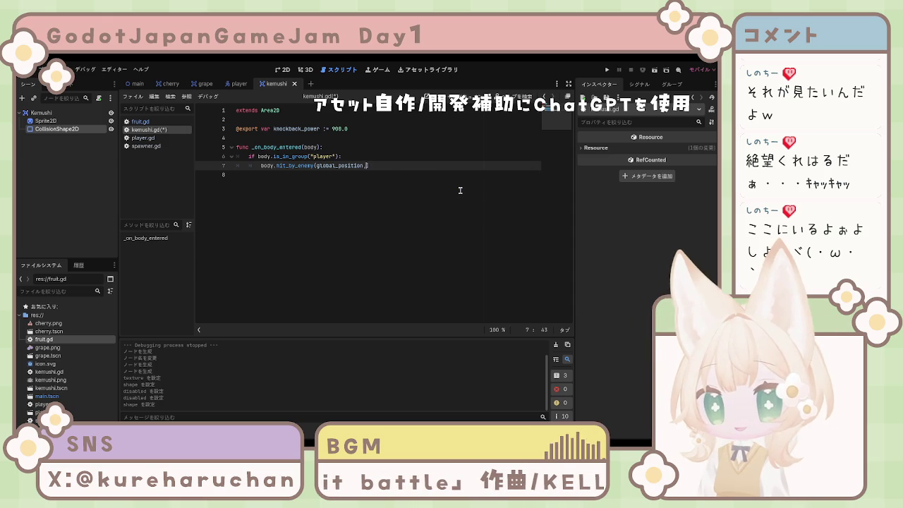
type("k")
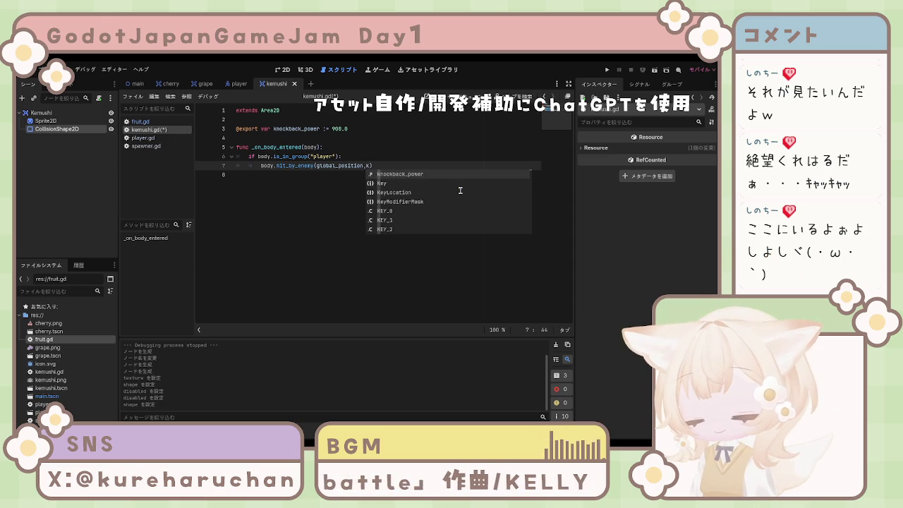
type("nockba")
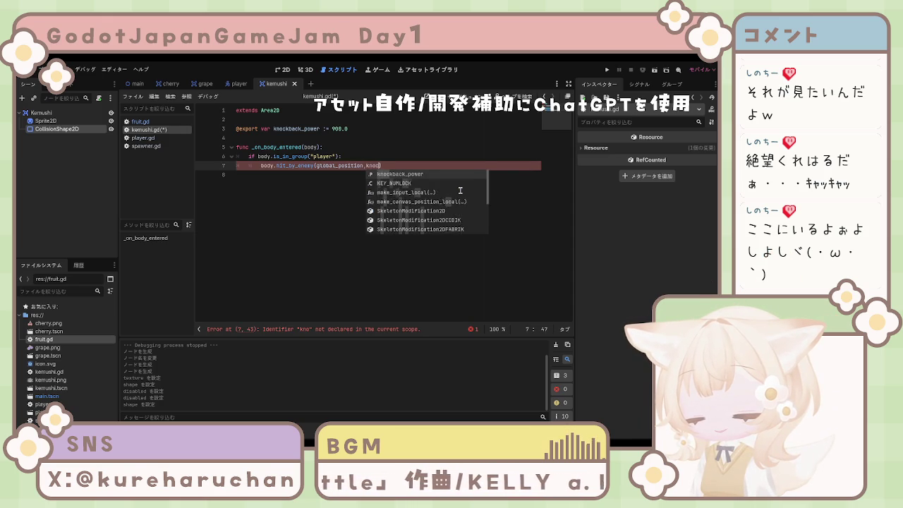
type("ck")
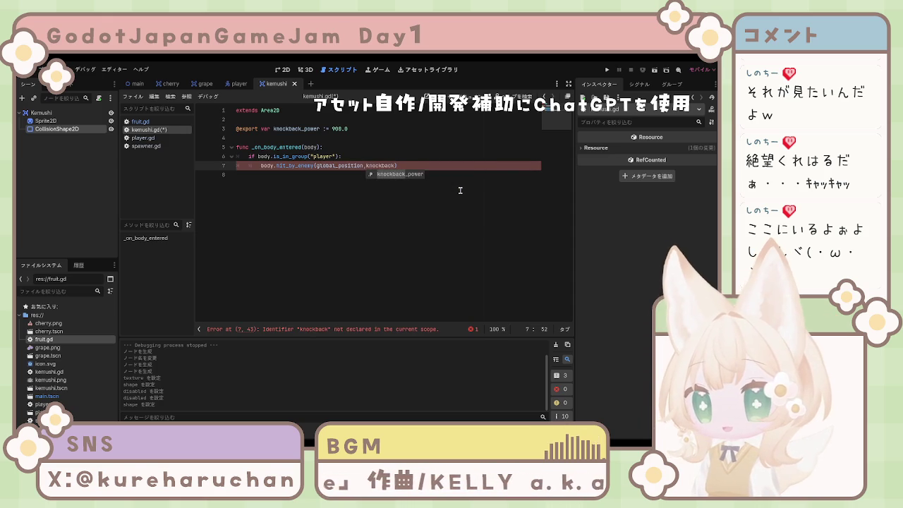
key("Return")
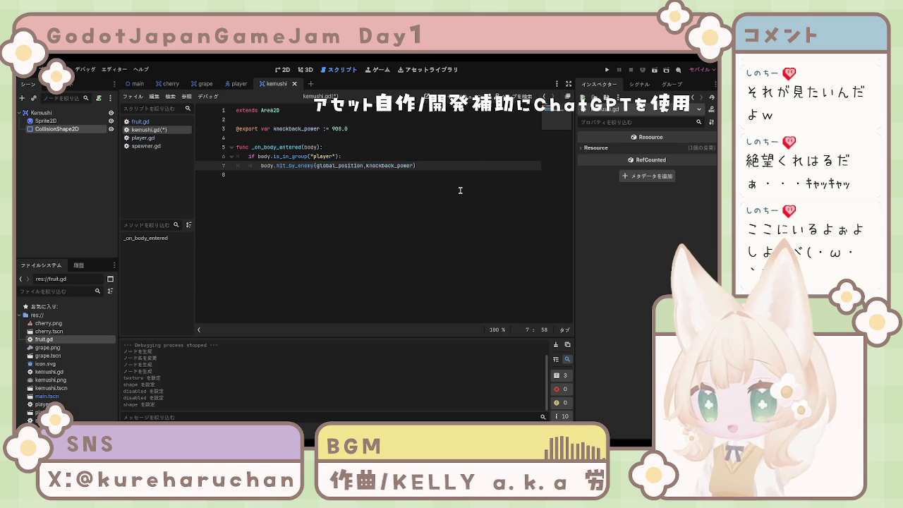
key("Down")
key("ctrl+s")
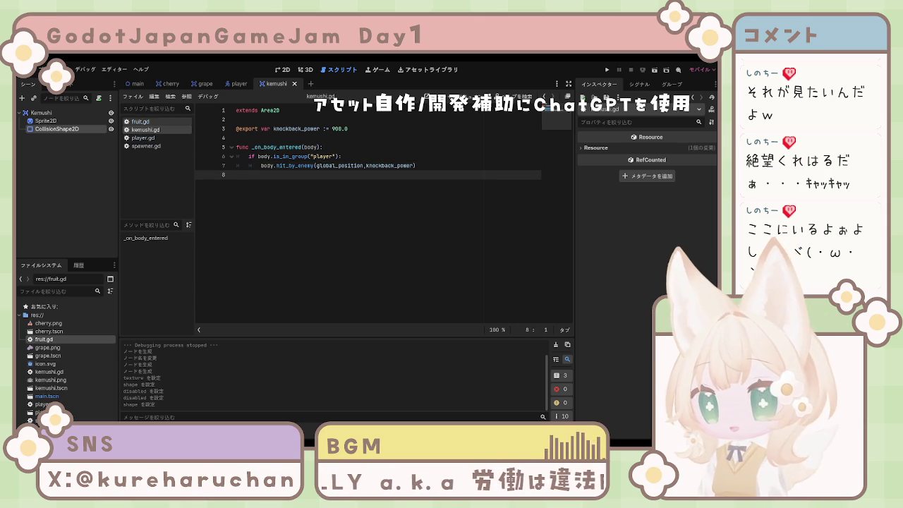
Switch to player.gd and place the caret after move_and_slide() on line 84.
left_click(142, 137)
scroll(405, 202, "down", 10)
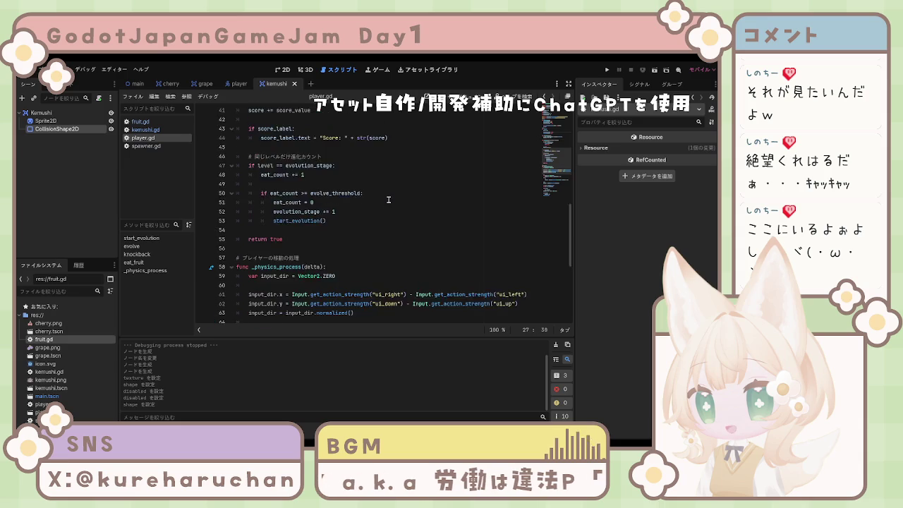
scroll(381, 203, "up", 4)
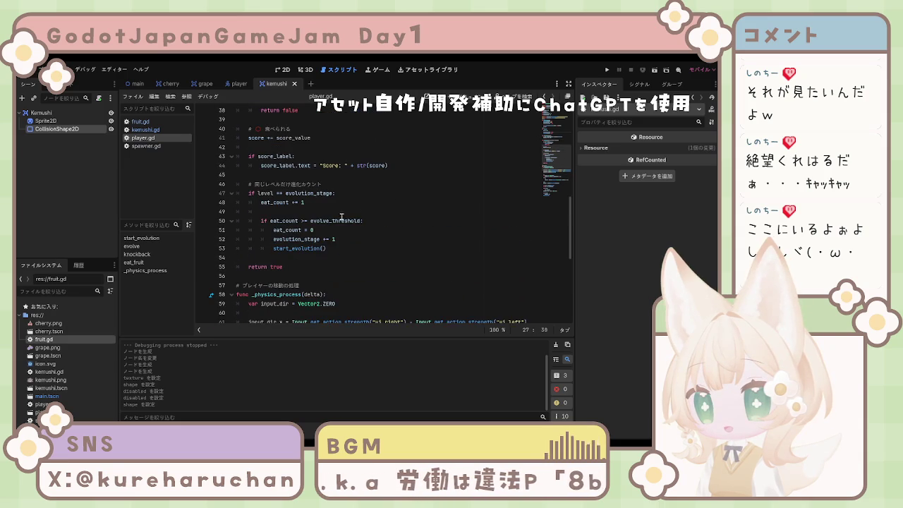
scroll(340, 220, "up", 7)
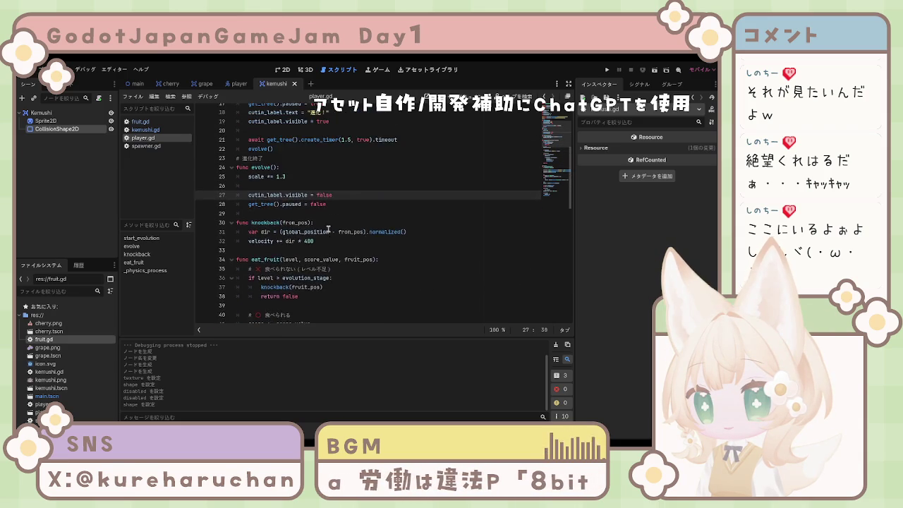
scroll(328, 228, "up", 5)
scroll(329, 227, "down", 4)
scroll(329, 227, "down", 16)
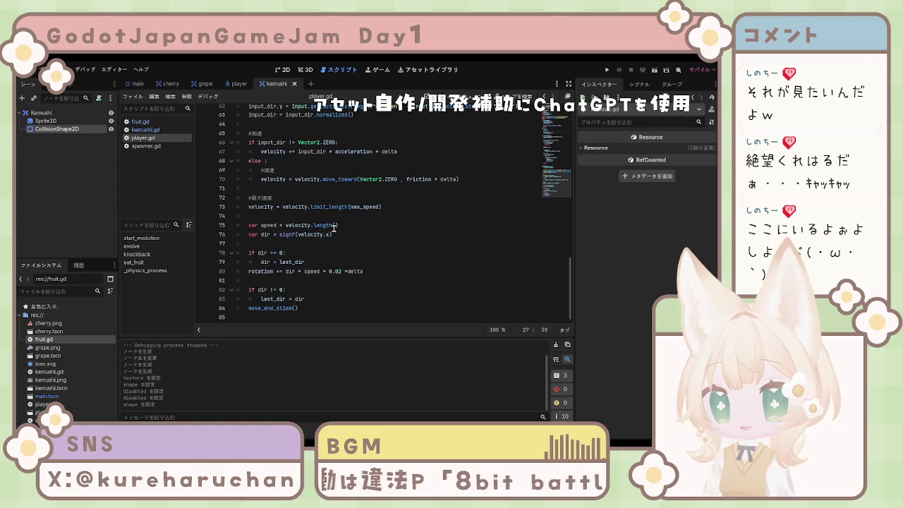
scroll(332, 226, "up", 6)
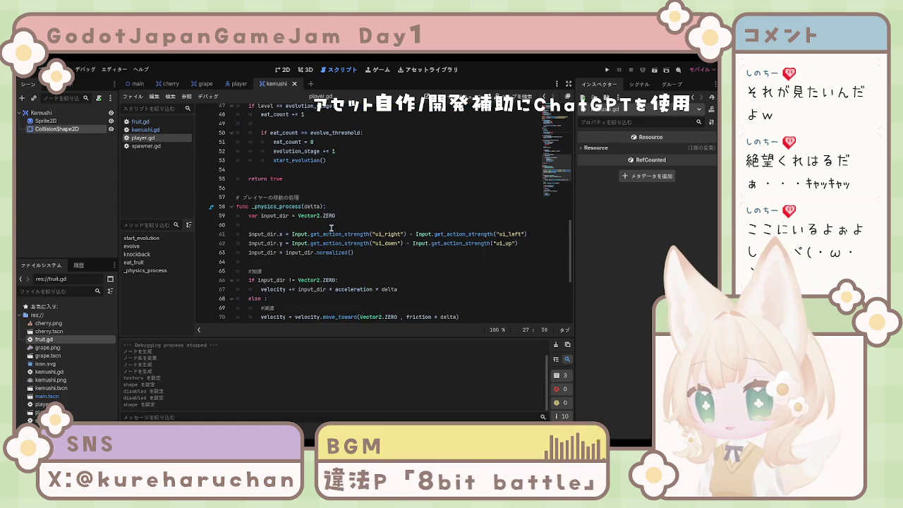
left_click(308, 209)
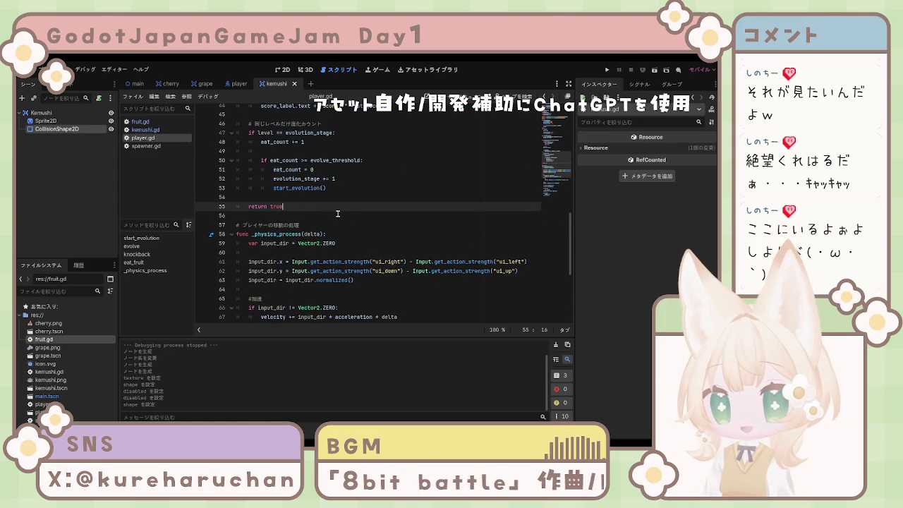
scroll(337, 214, "down", 6)
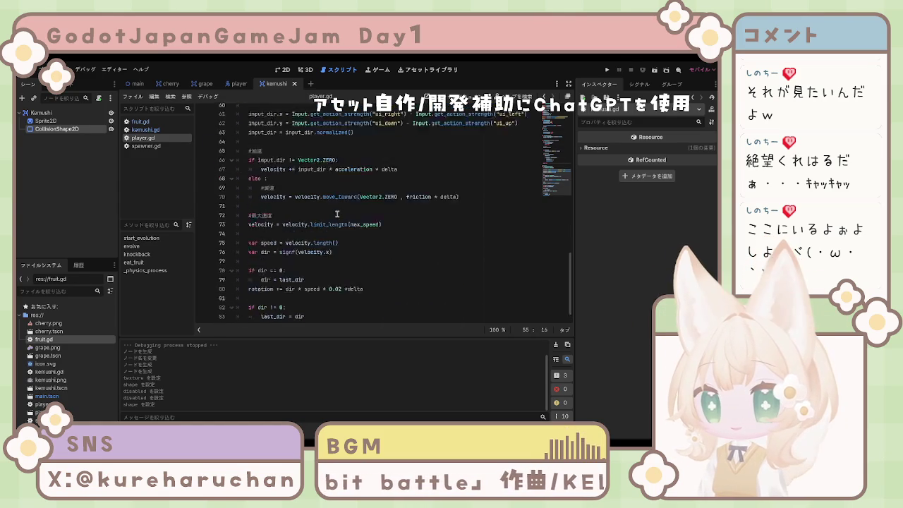
left_click(354, 311)
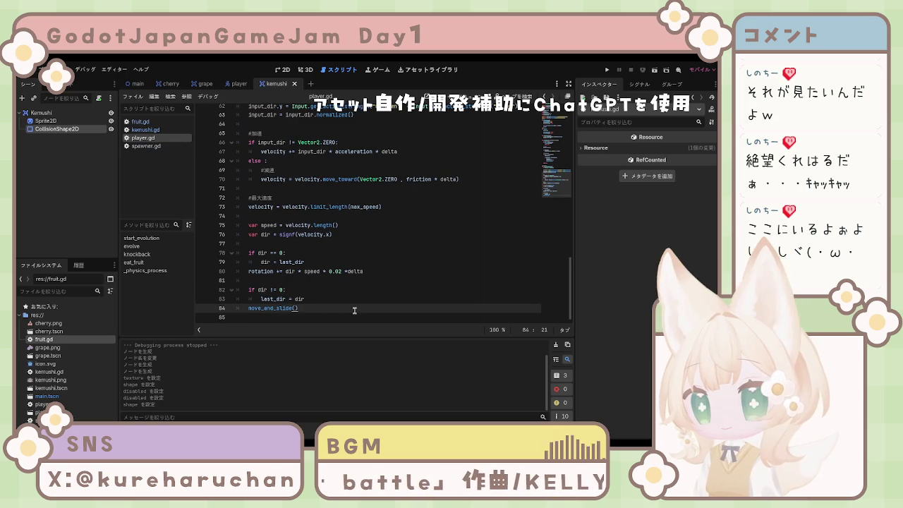
Paste the hit_by_enemy(enemy_pos, power) knockback function after move_and_slide() and unindent its declaration.
type("func hit_by_enemy(enemy_pos, power): \tvar dir = (global_position - enemy_pos).normalized() \tvelocity += dir * power")
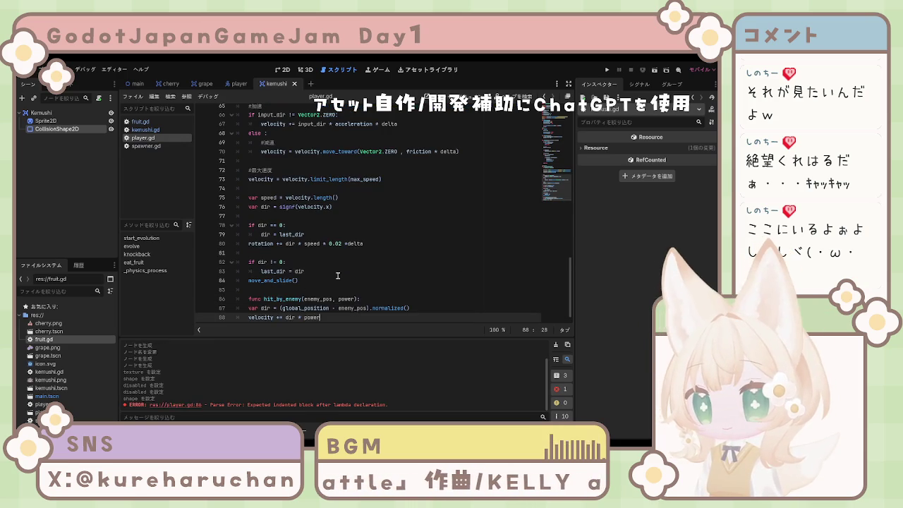
scroll(352, 297, "down", 1)
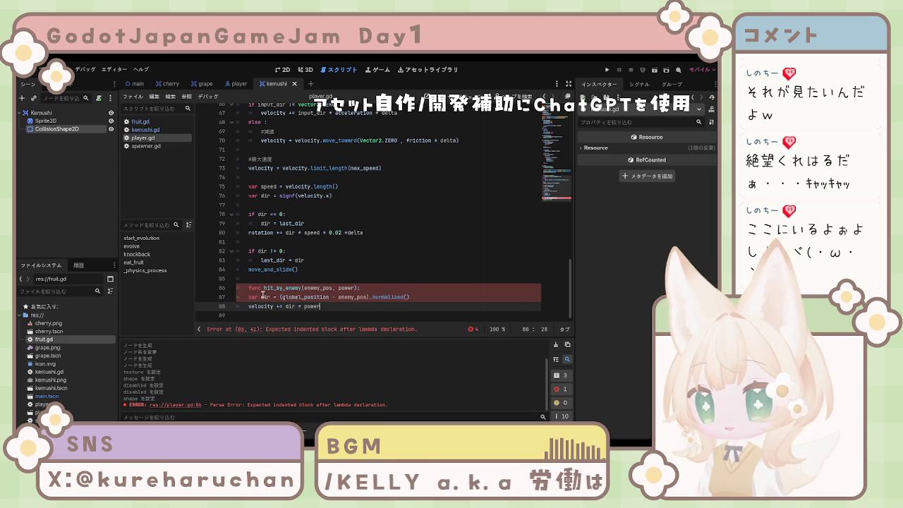
scroll(263, 295, "up", 4)
scroll(263, 295, "down", 4)
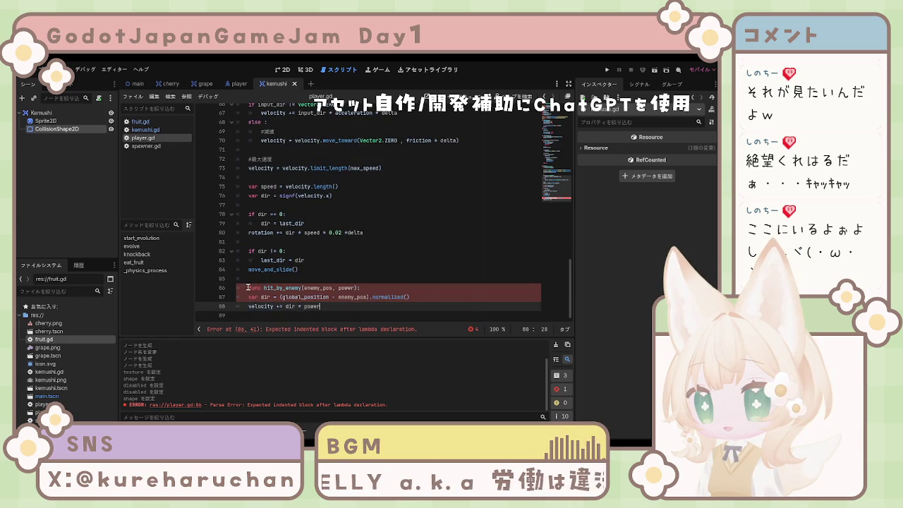
left_click(247, 288)
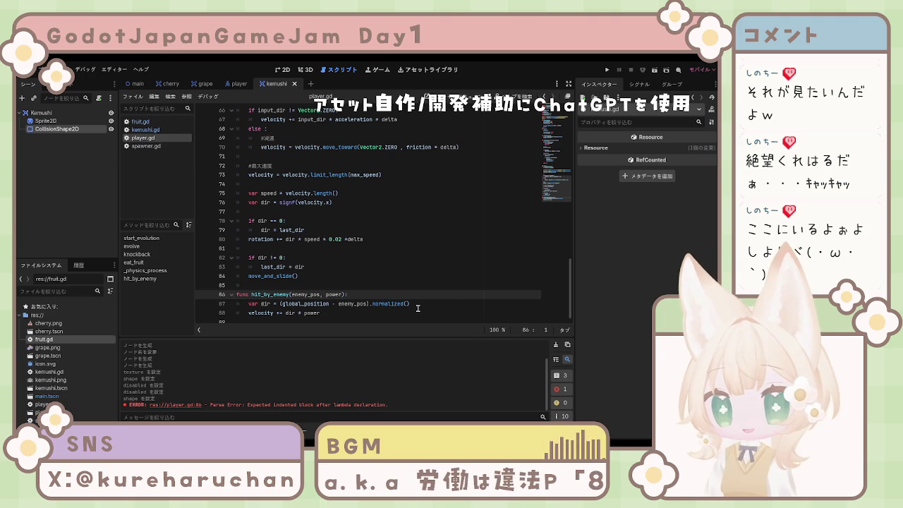
scroll(417, 301, "down", 1)
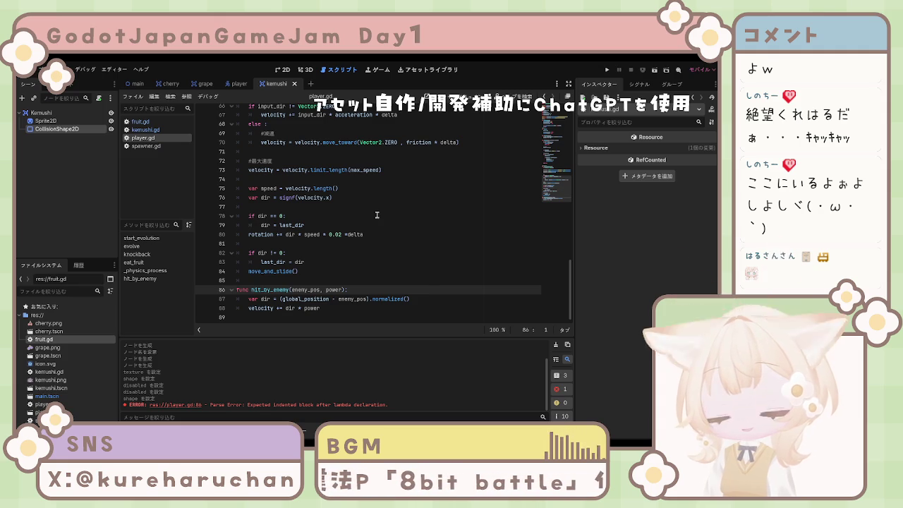
left_click(97, 193)
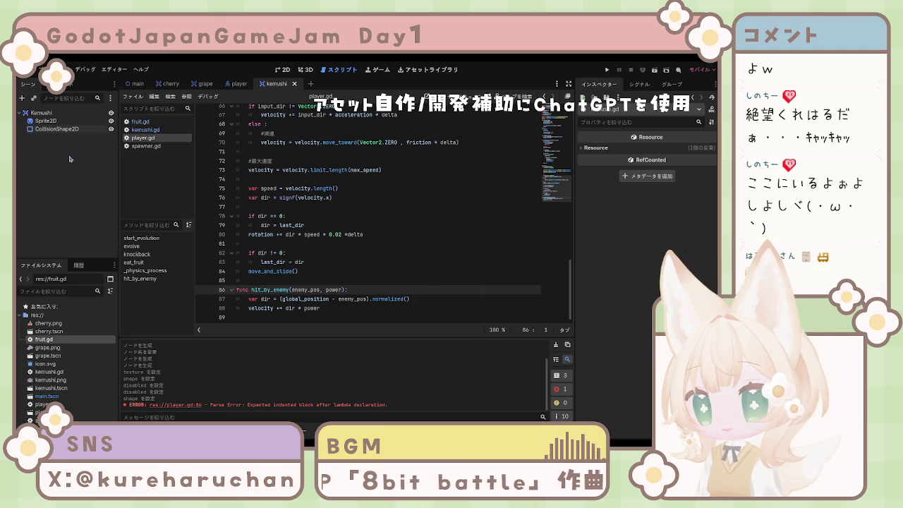
left_click(48, 112)
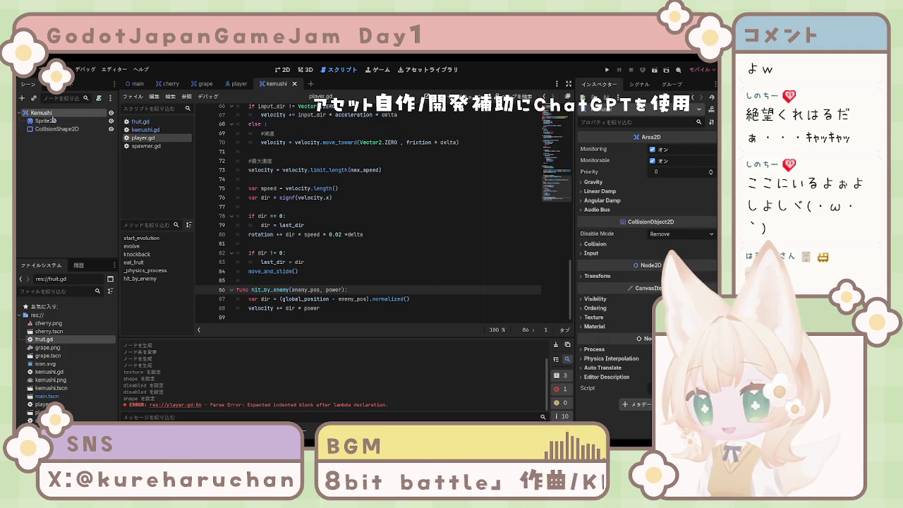
left_click(57, 130)
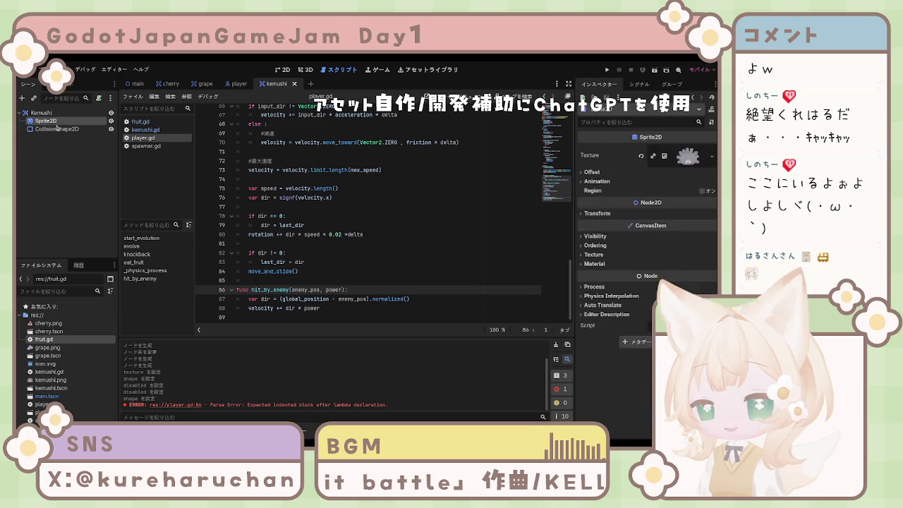
left_click(56, 166)
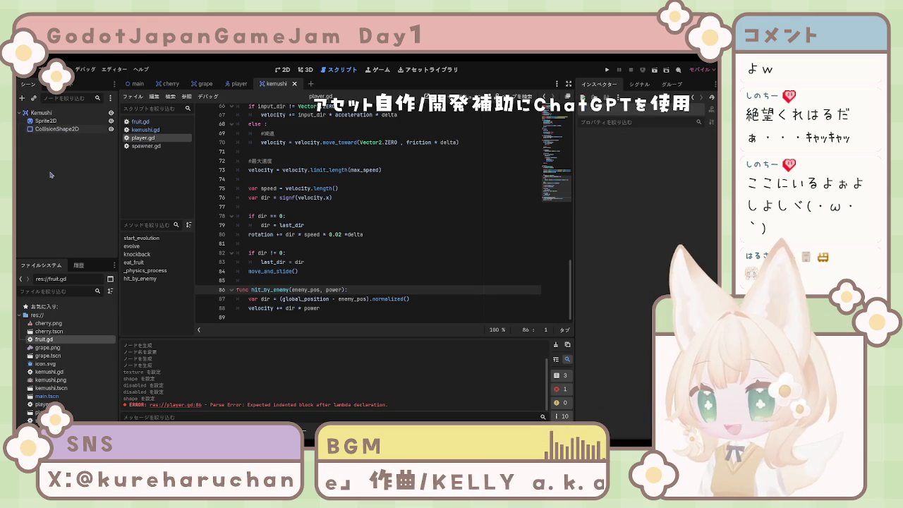
left_click(46, 120)
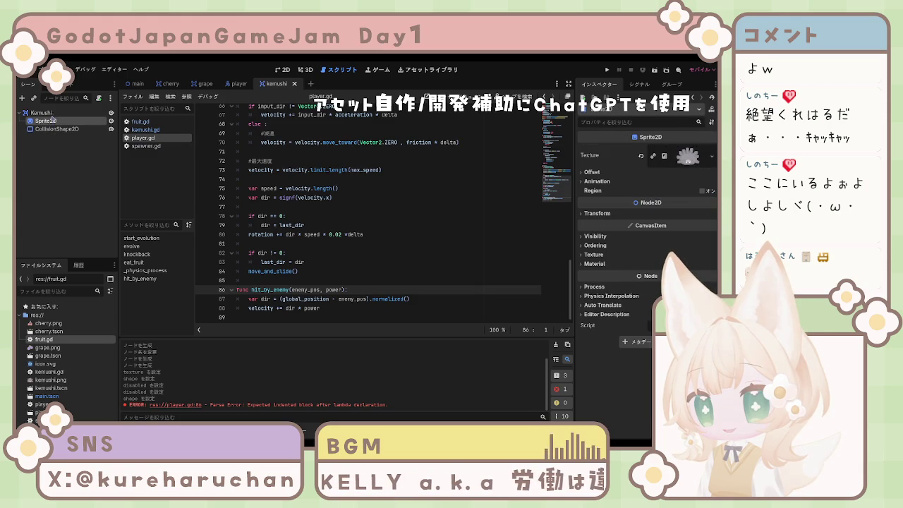
left_click(54, 149)
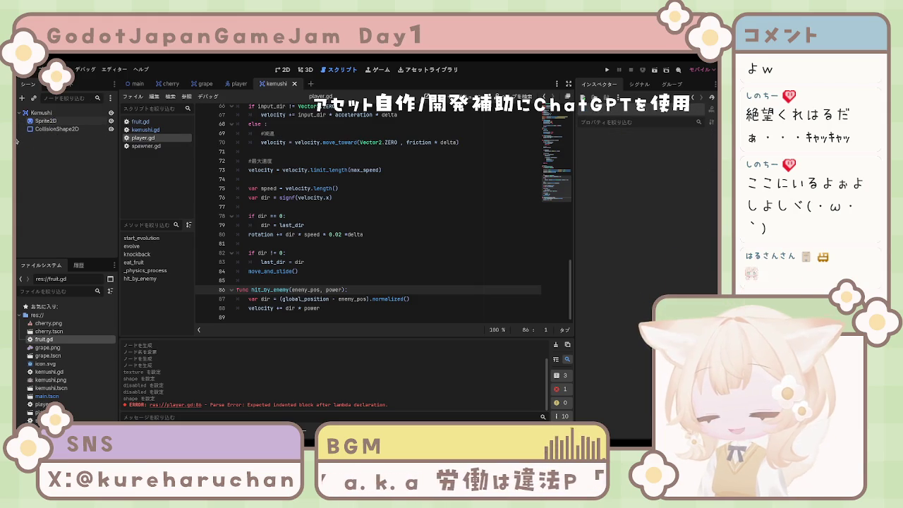
left_click(53, 129)
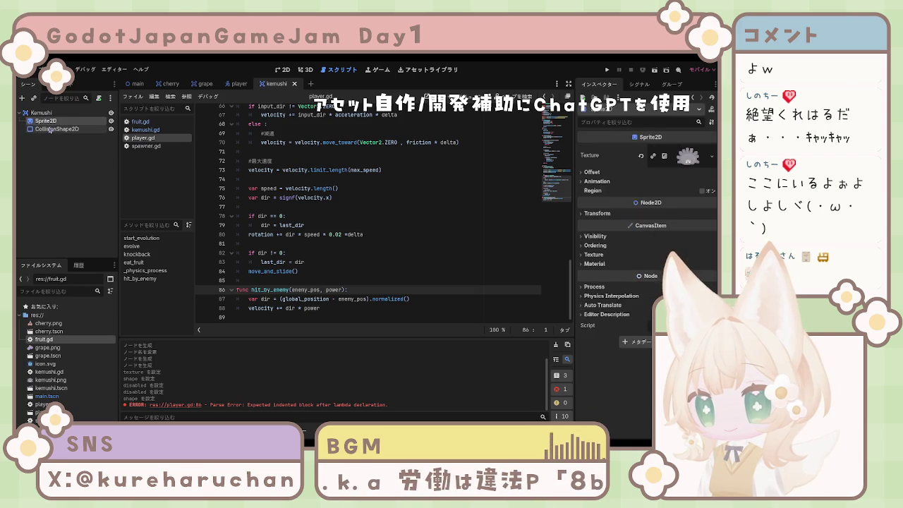
left_click(53, 161)
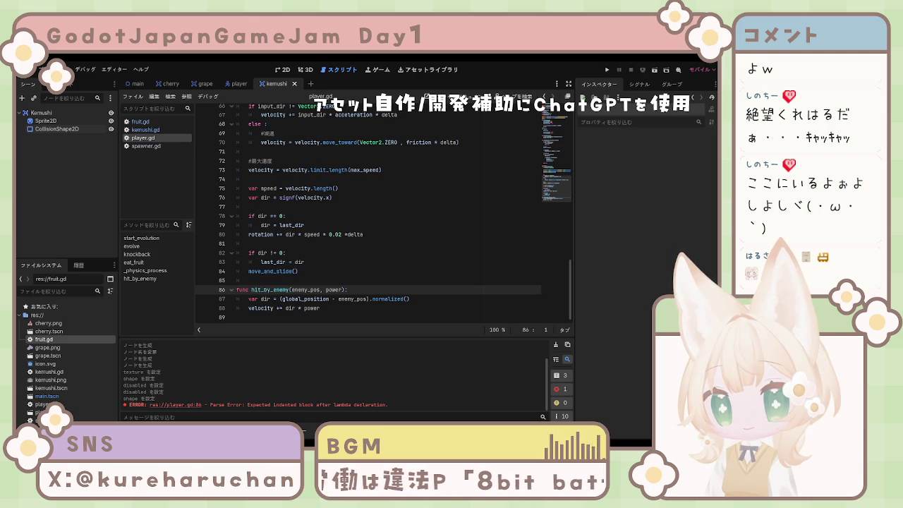
Review the movement code around move_and_slide on lines 82–84 of player.gd.
left_click(286, 253)
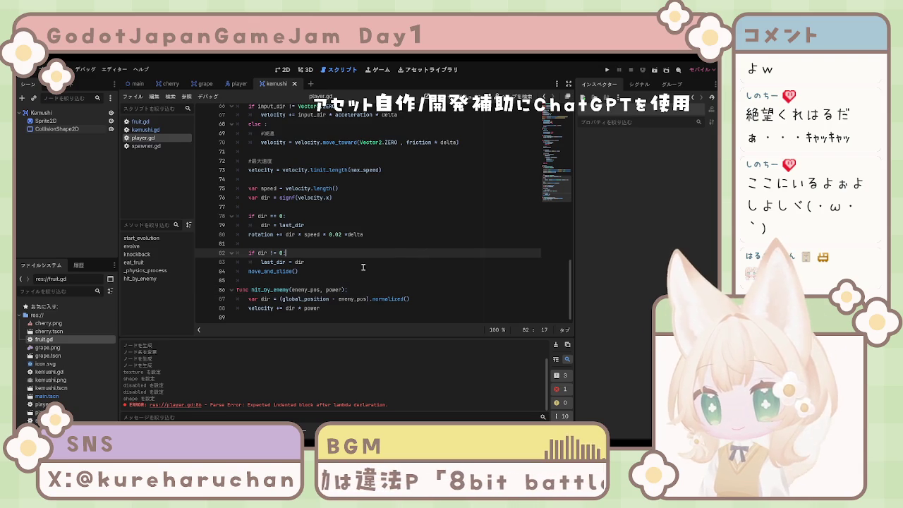
left_click(288, 271)
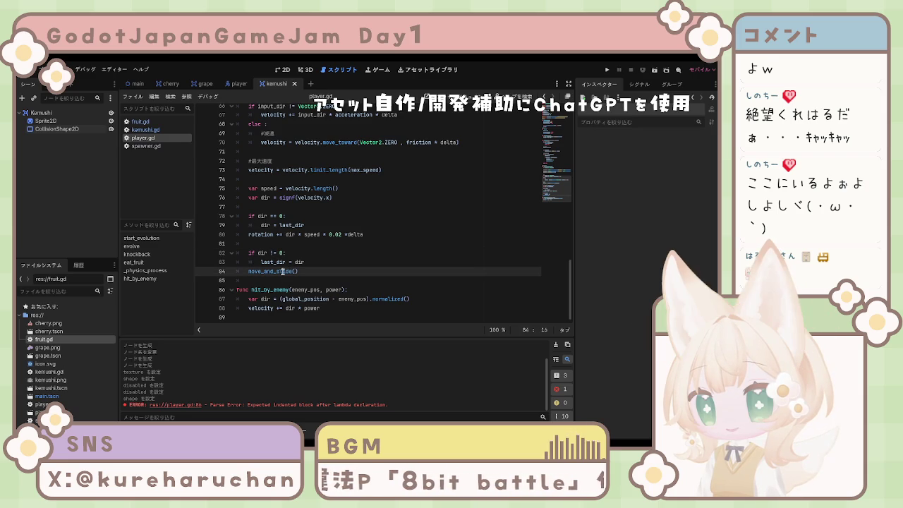
scroll(287, 273, "up", 20)
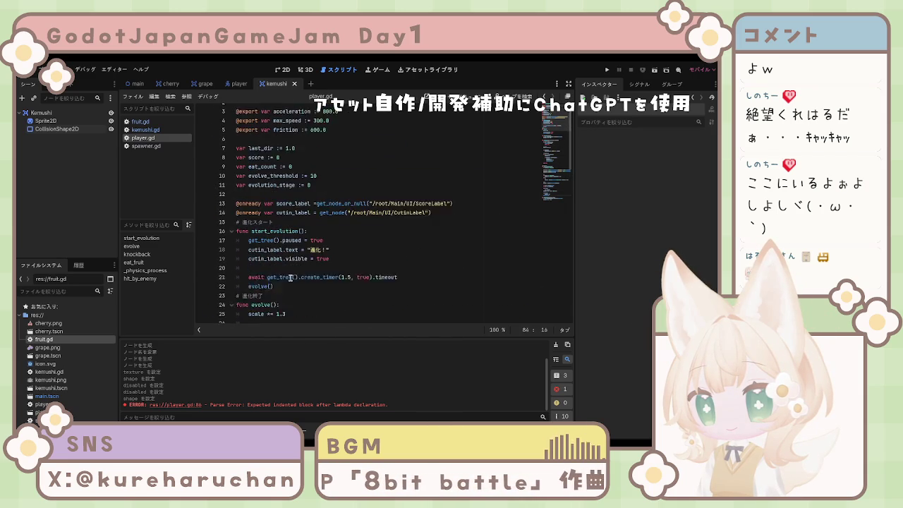
scroll(290, 277, "down", 20)
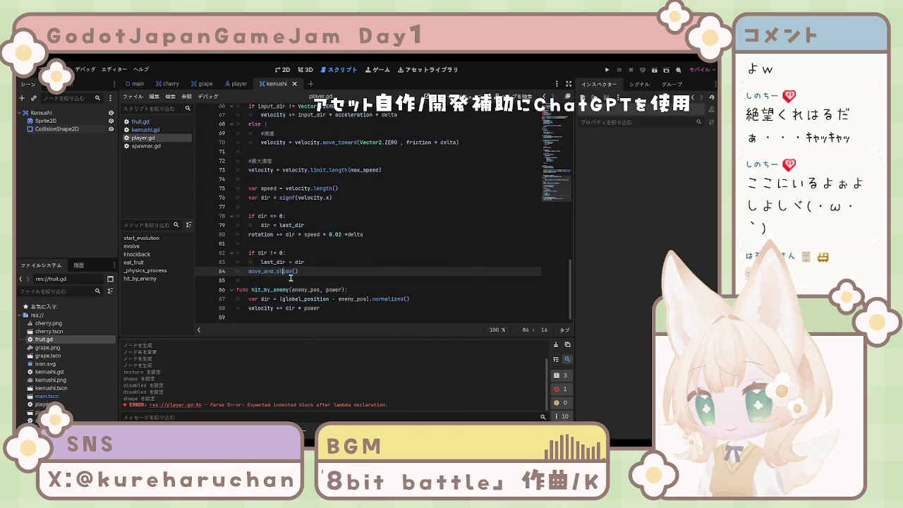
scroll(289, 276, "up", 20)
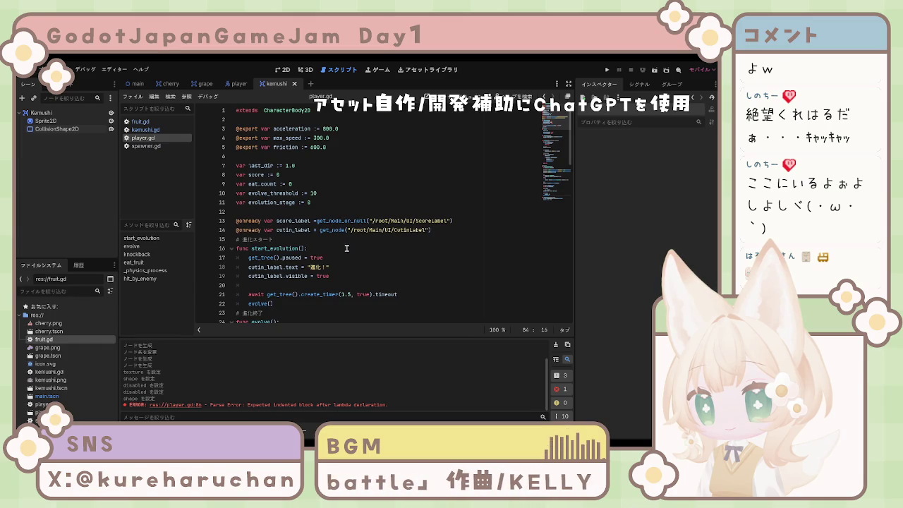
scroll(342, 250, "down", 15)
scroll(337, 251, "down", 4)
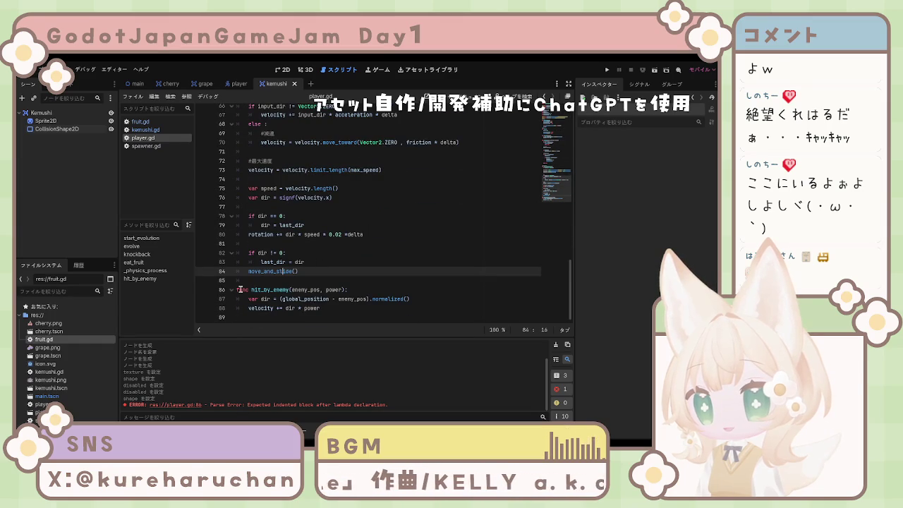
Check the hit_by_enemy function and rotation line, then switch to spawner.gd.
left_click(254, 255)
left_click(265, 280)
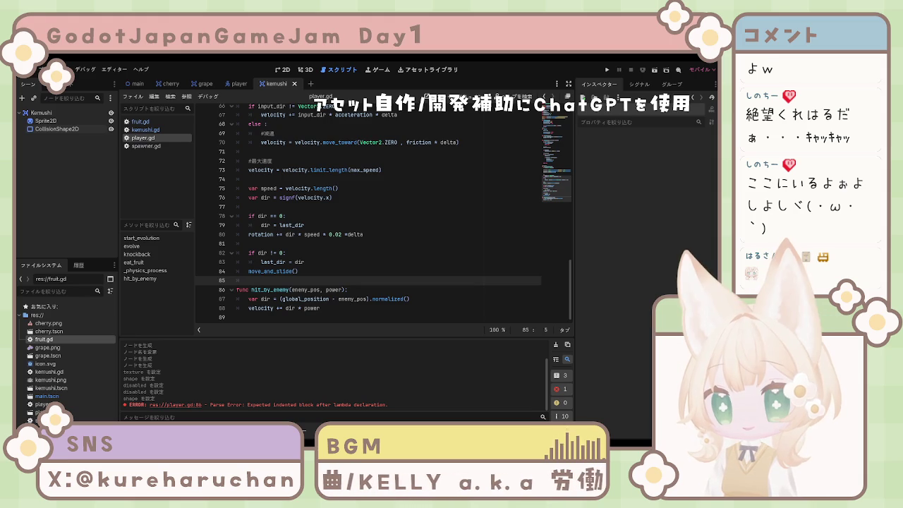
left_click(373, 234)
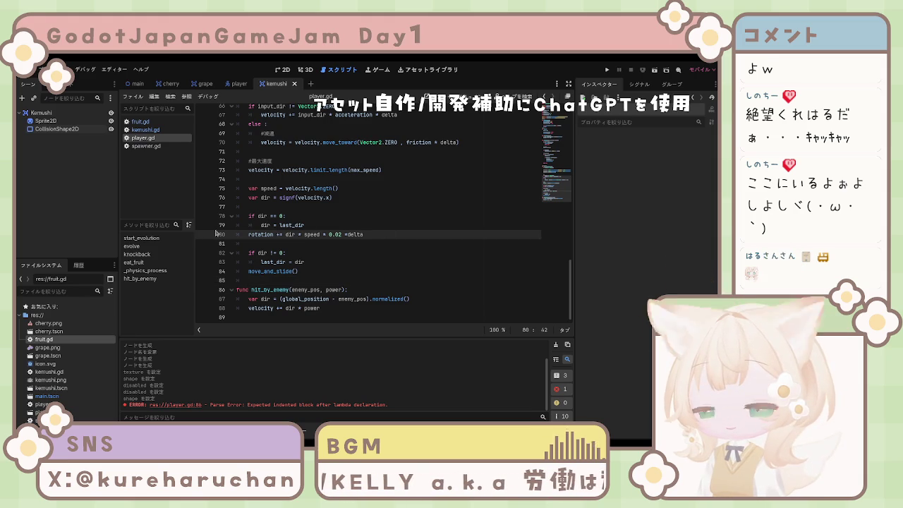
left_click(315, 225)
scroll(317, 233, "up", 20)
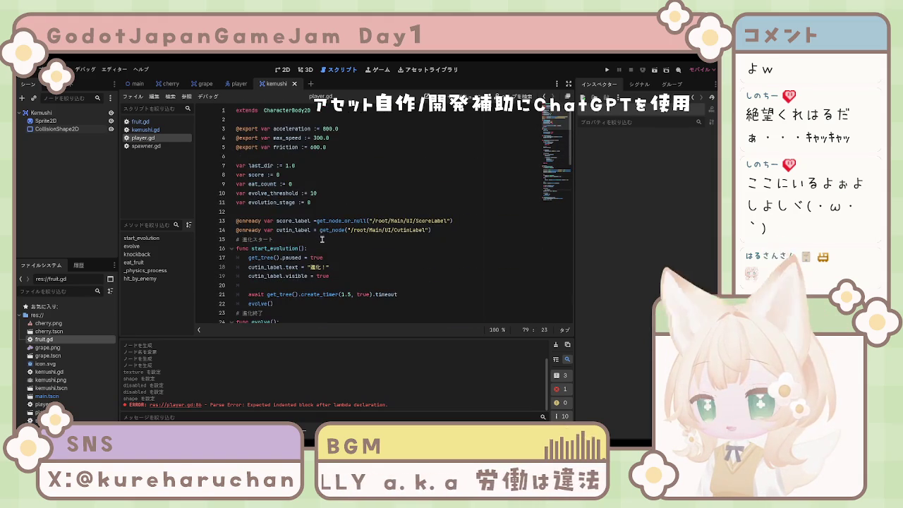
left_click(139, 145)
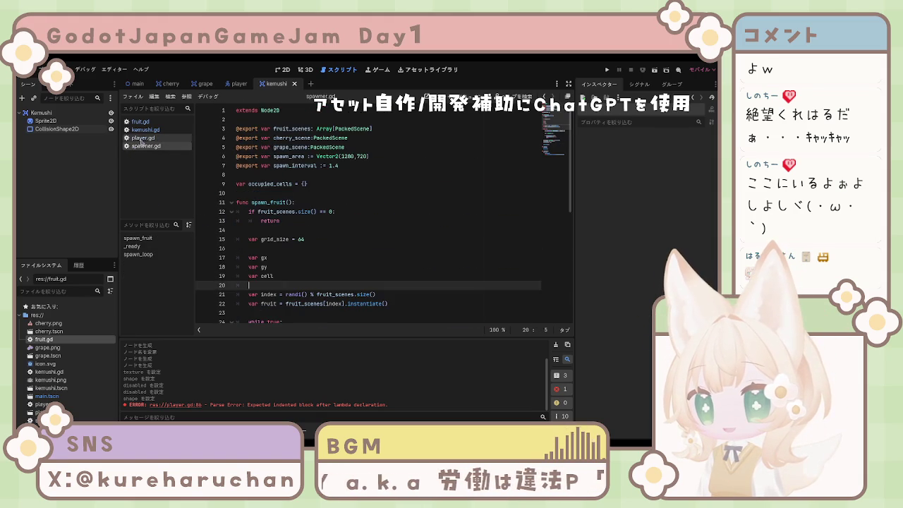
In spawner.gd, add a blank line 4 below the fruit_scenes export.
key("Up")
key("Up")
key("Up")
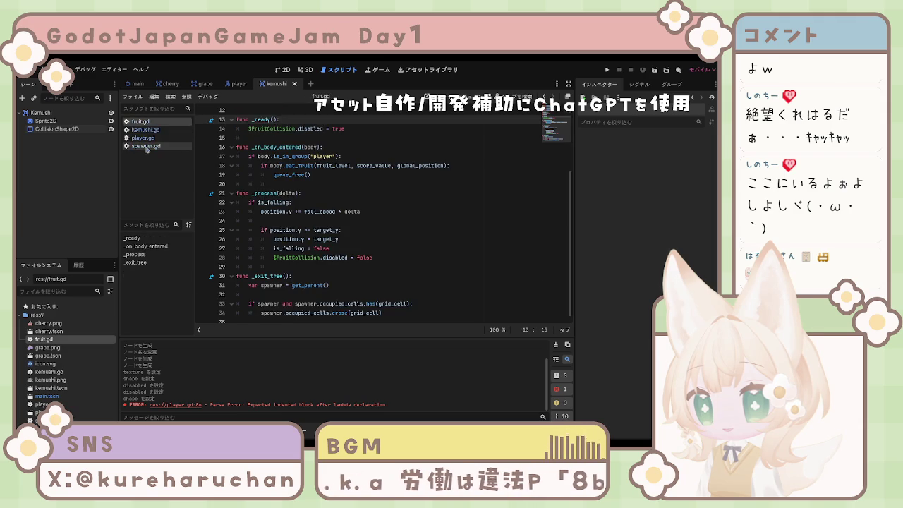
left_click(146, 146)
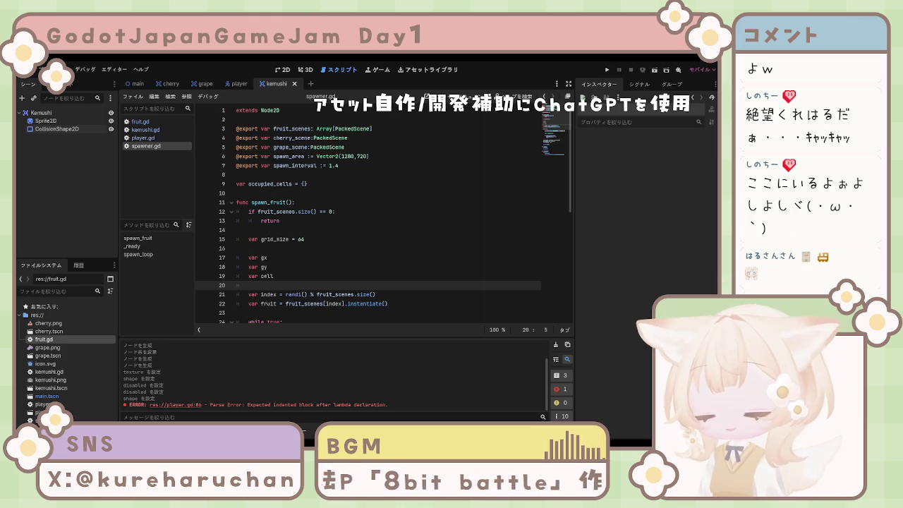
left_click(399, 125)
key("Return")
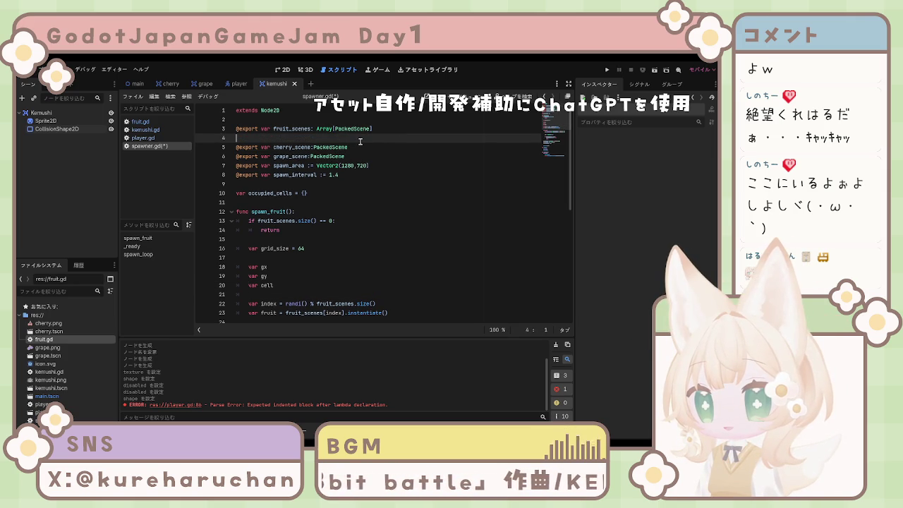
key("ctrl+z")
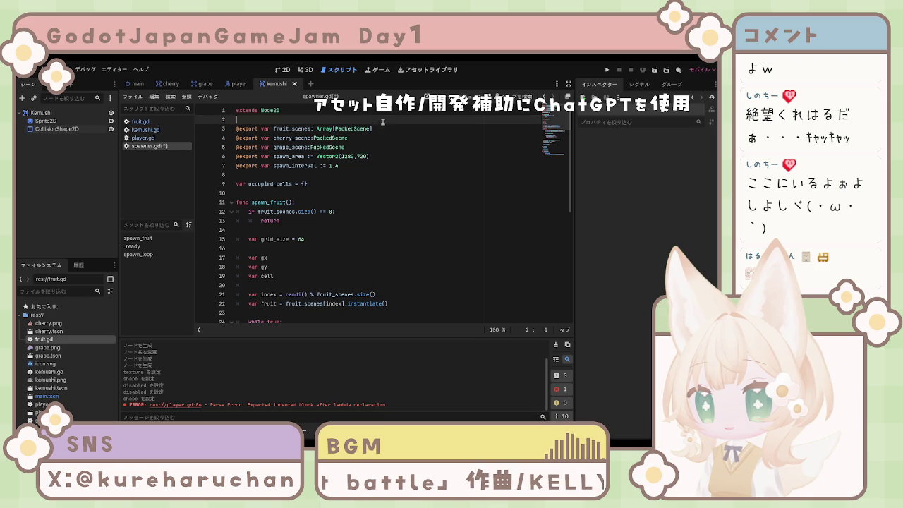
key("Return")
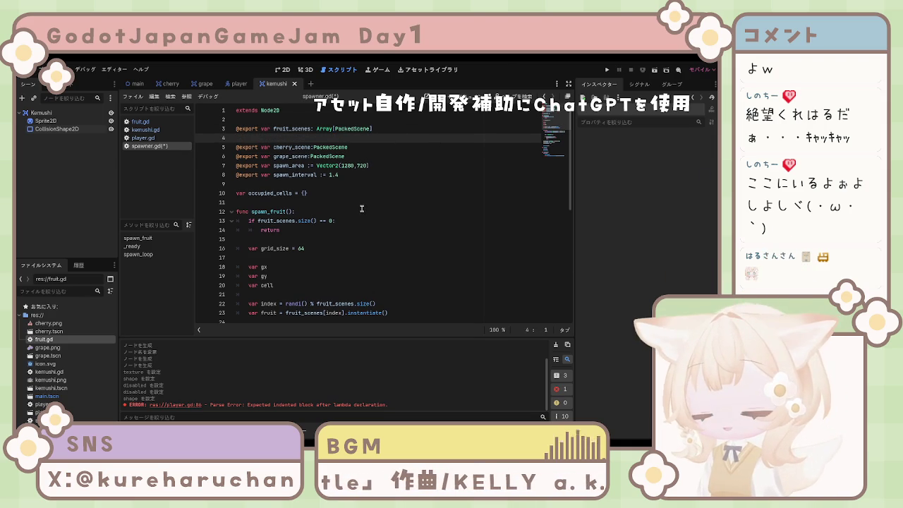
key("ctrl+f")
type("@export var enemy_scene: PackedScene")
left_click_drag(339, 329, 214, 333)
key("ctrl+c")
left_click(397, 248)
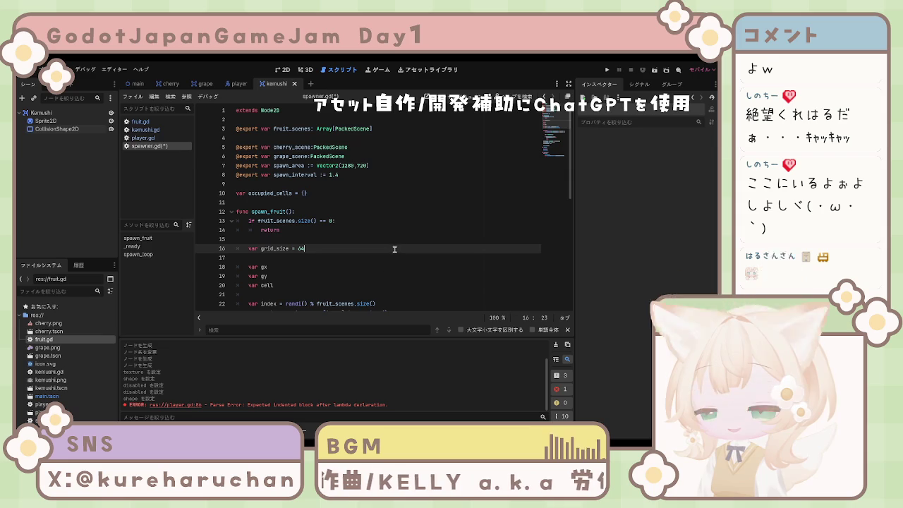
left_click(567, 329)
left_click(300, 137)
key("ctrl+v")
key("ctrl+s")
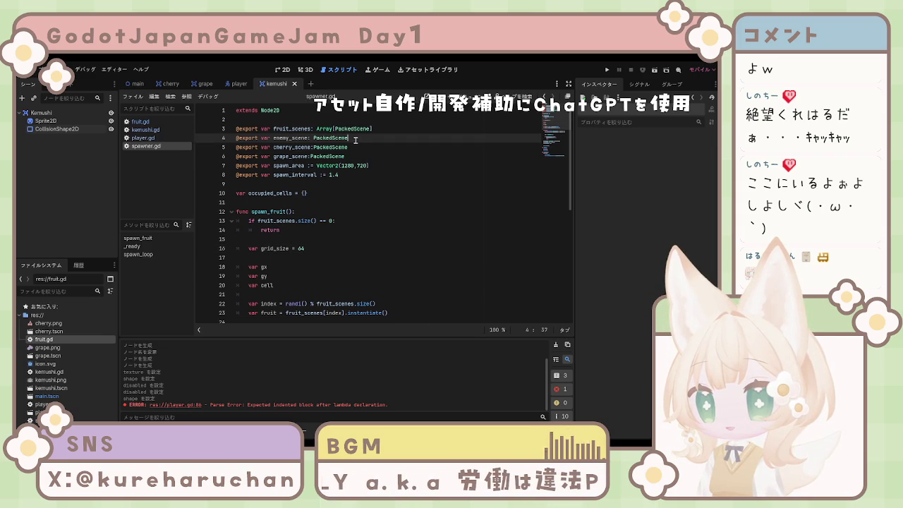
left_click(391, 166)
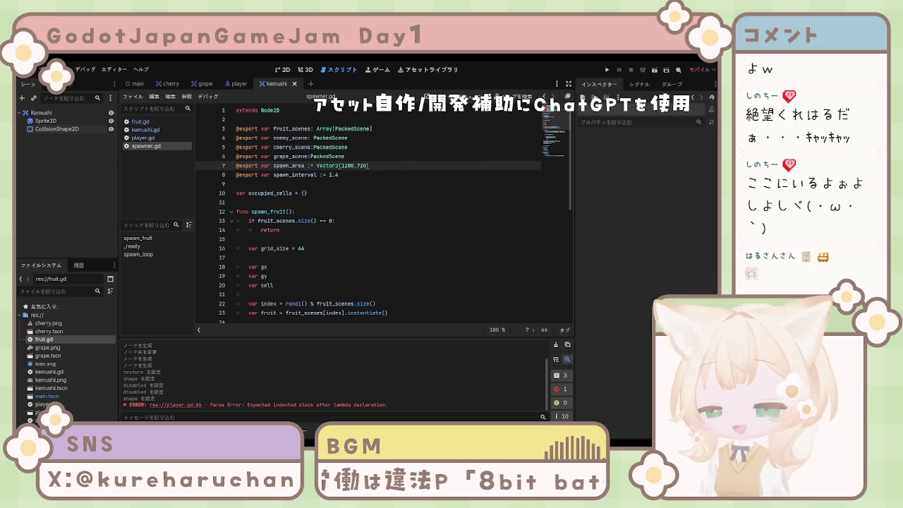
scroll(385, 212, "down", 2)
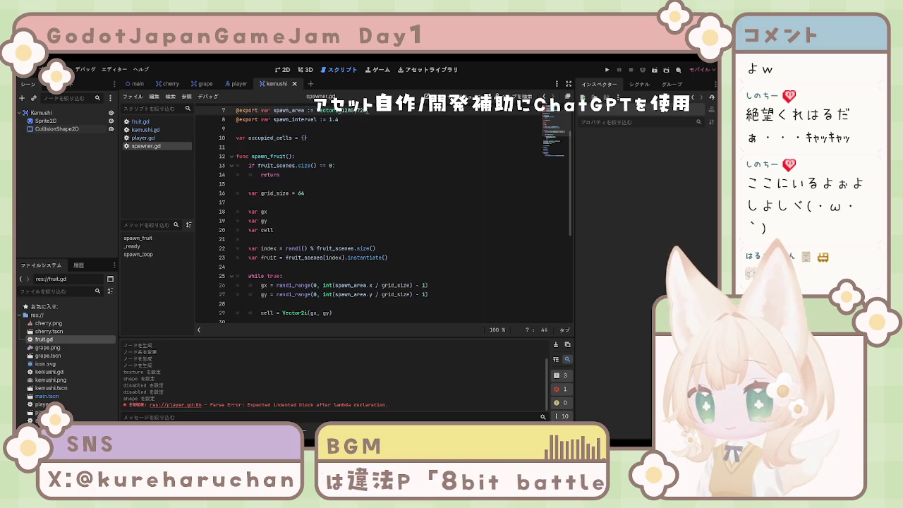
scroll(384, 214, "down", 4)
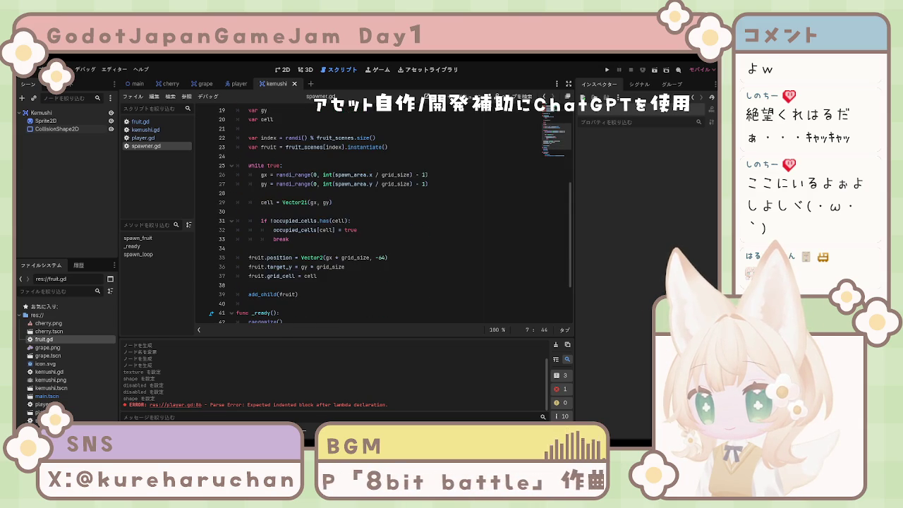
scroll(384, 212, "down", 1)
scroll(384, 211, "up", 2)
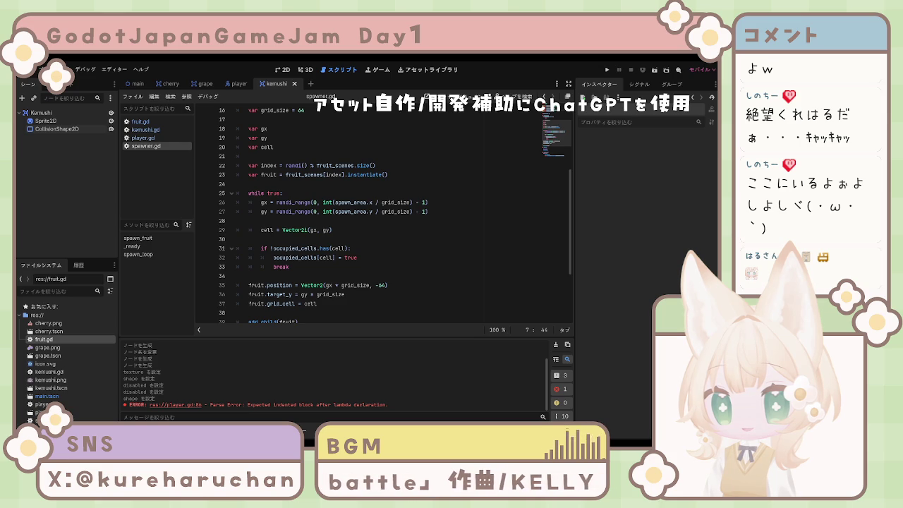
scroll(384, 212, "up", 1)
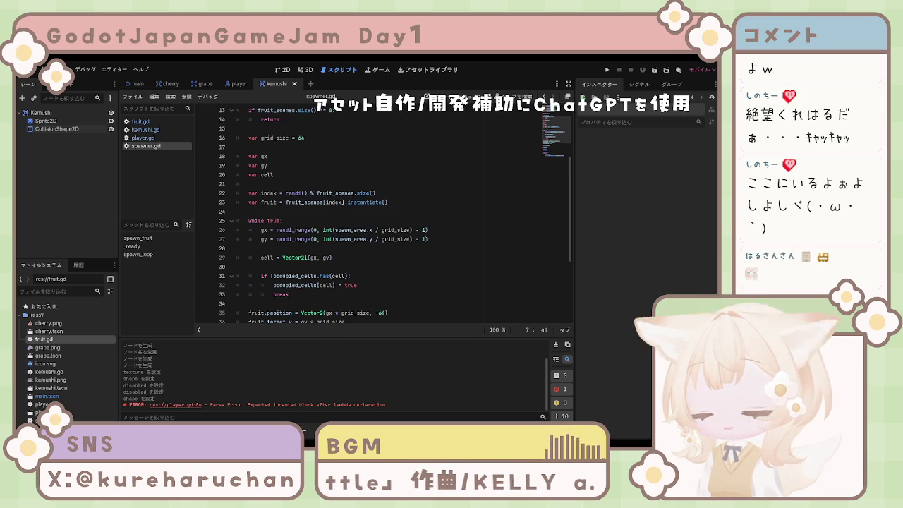
scroll(385, 211, "down", 4)
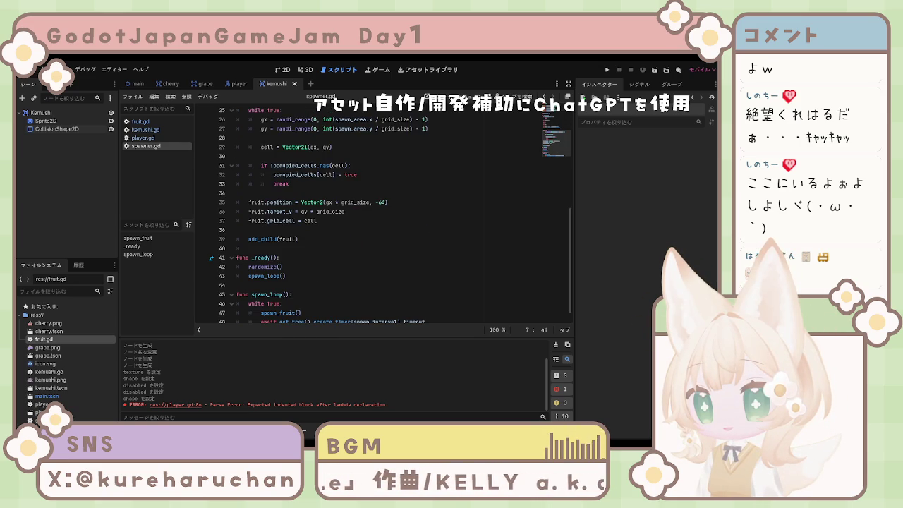
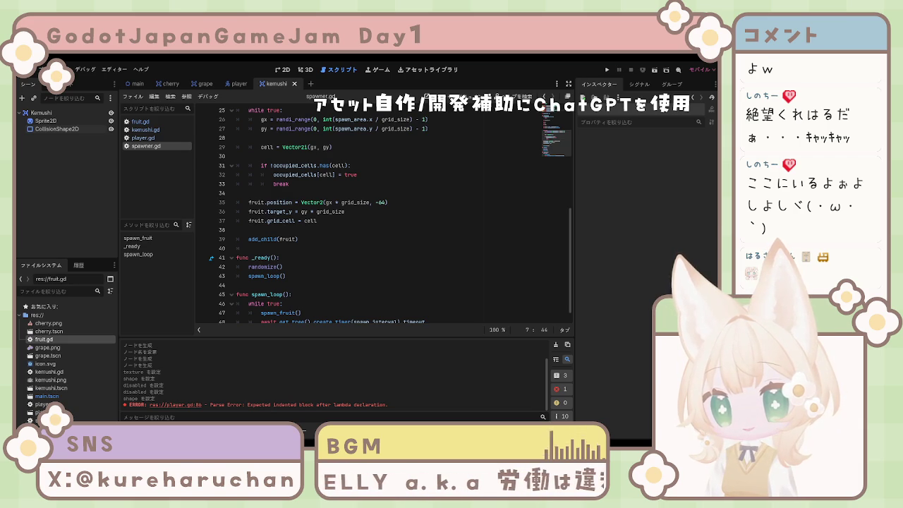
Open a blank, dedented line after the occupied-cell break in spawn_fruit.
left_click(338, 276)
scroll(338, 274, "up", 1)
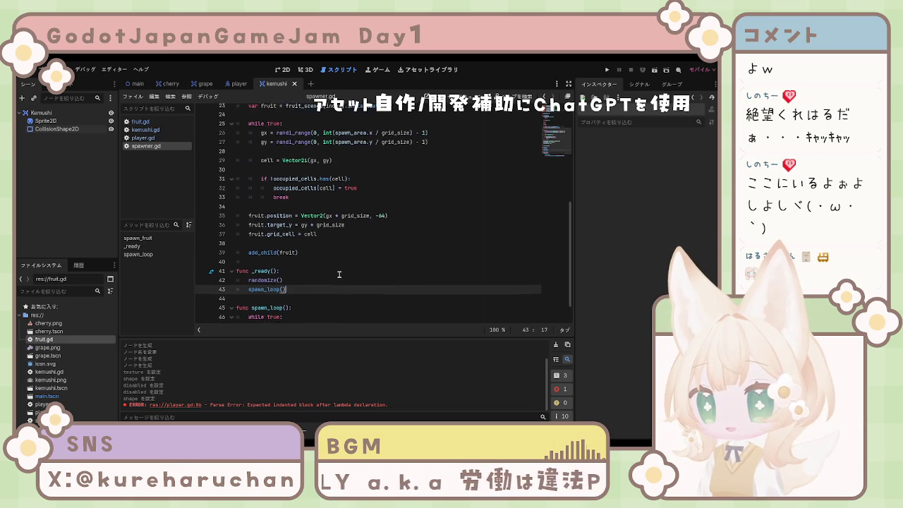
scroll(343, 277, "down", 2)
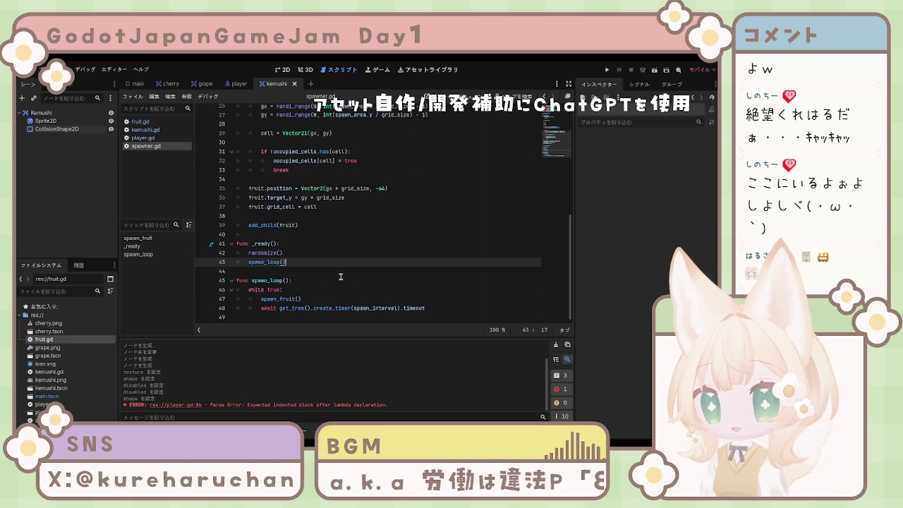
scroll(320, 237, "up", 2)
scroll(319, 236, "up", 4)
scroll(322, 242, "down", 3)
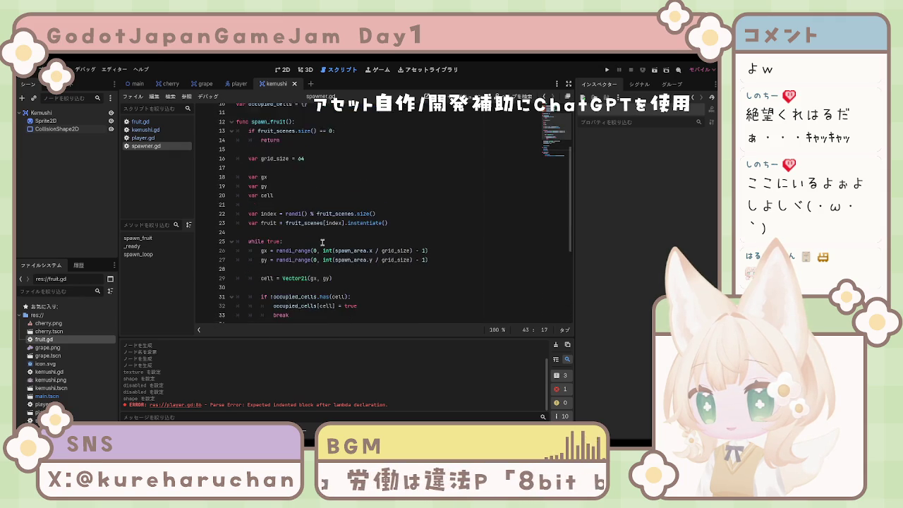
left_click(329, 252)
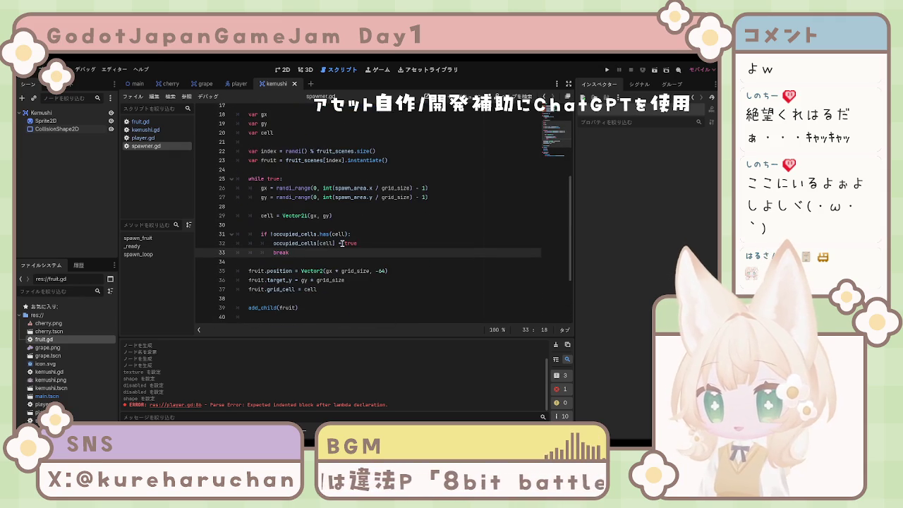
key("Return")
key("BackSpace")
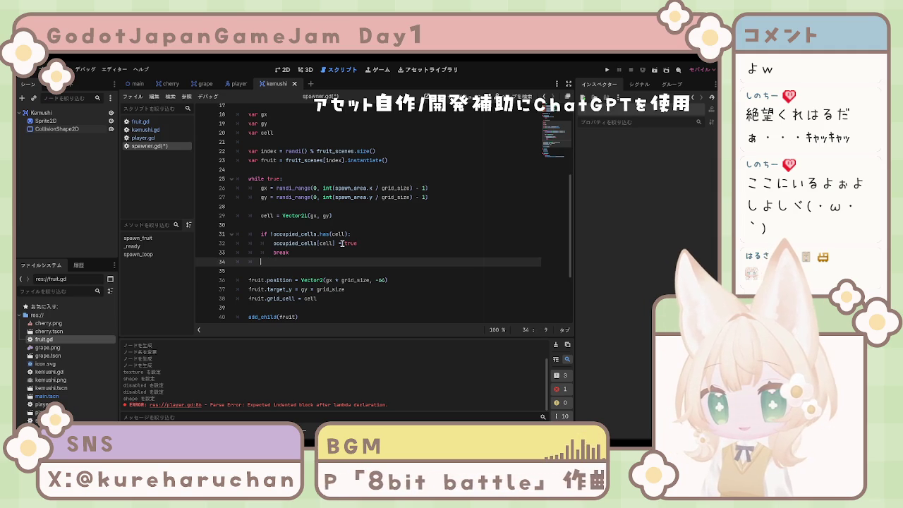
key("Return")
key("BackSpace")
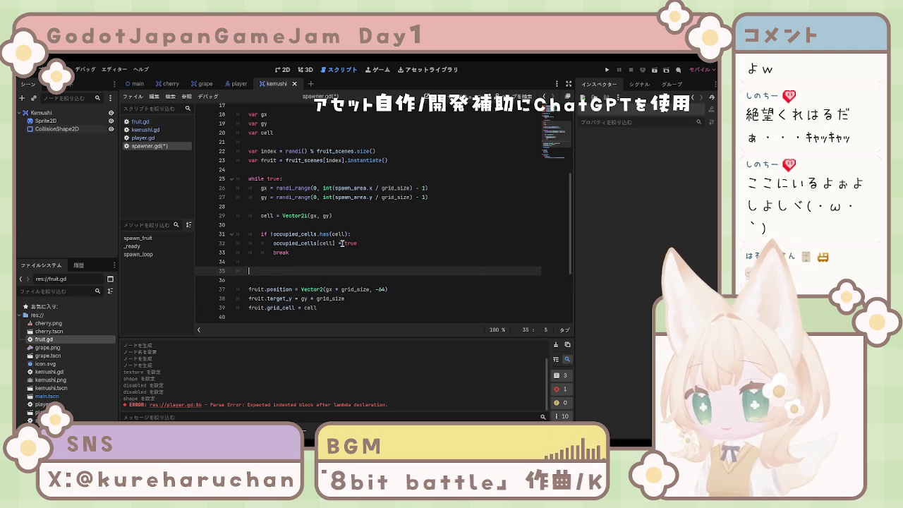
Paste the 'if randi() % 8 == 0:' enemy-spawn block and save spawner.gd.
type("if randi() % 8 == 0: \t\tvar enemy = enemy_scene.instantiate() \t\t \t\tenemy.position = Vector2(gx * grid_size, gy * grid_size) \t\tadd_child(enemy) \t\treturn")
key("ctrl+s")
scroll(332, 252, "down", 1)
scroll(336, 270, "down", 2)
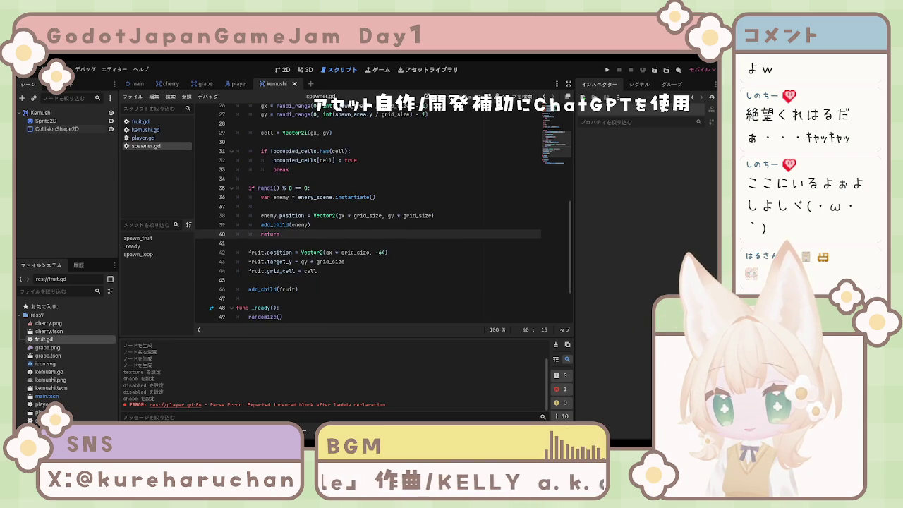
scroll(383, 212, "down", 2)
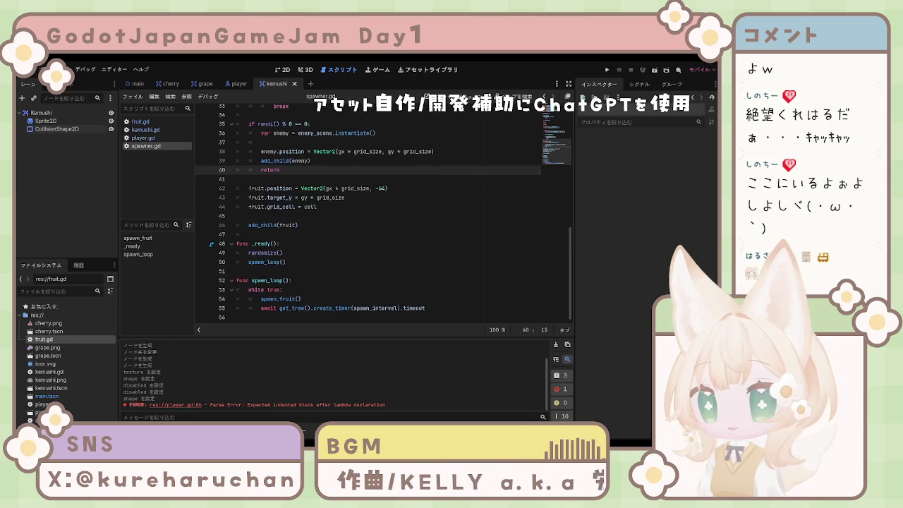
scroll(383, 212, "up", 3)
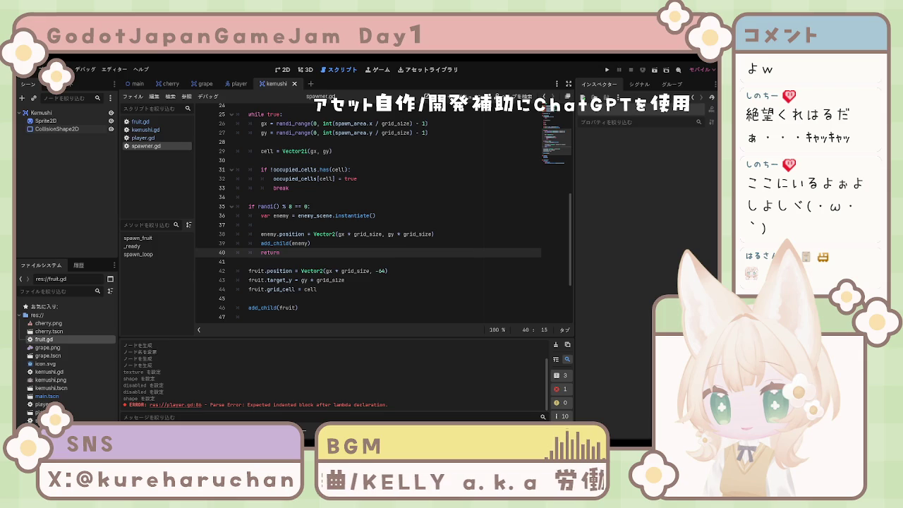
scroll(383, 213, "up", 8)
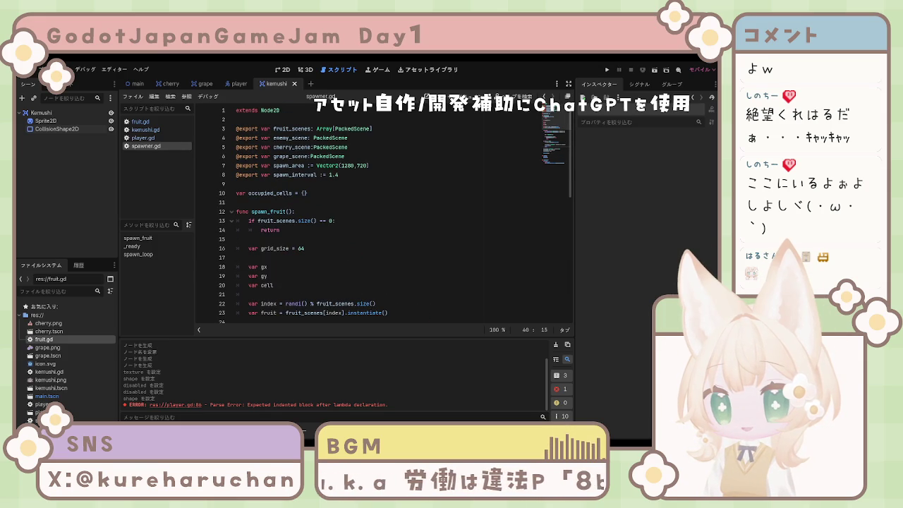
Inspect the Kemushi Area2D and its CollisionShape2D, confirming Monitoring and Monitorable are on.
left_click(240, 239)
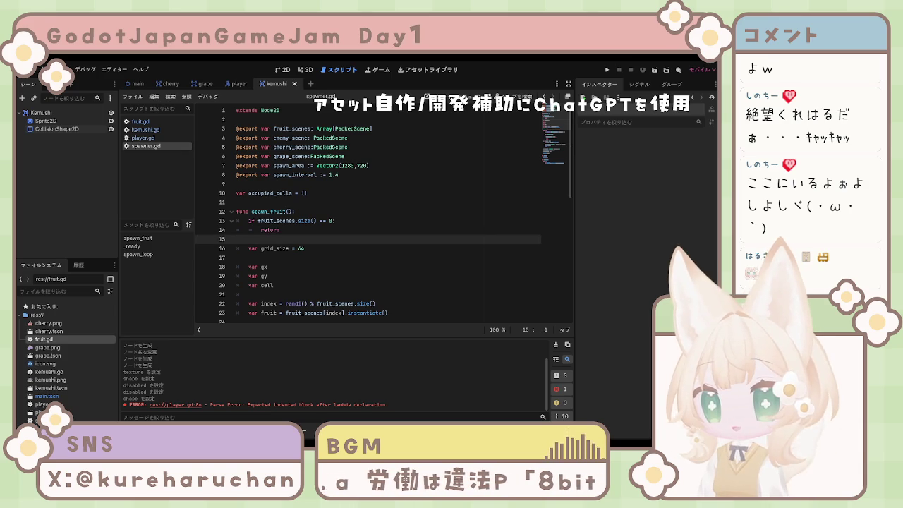
left_click(303, 257)
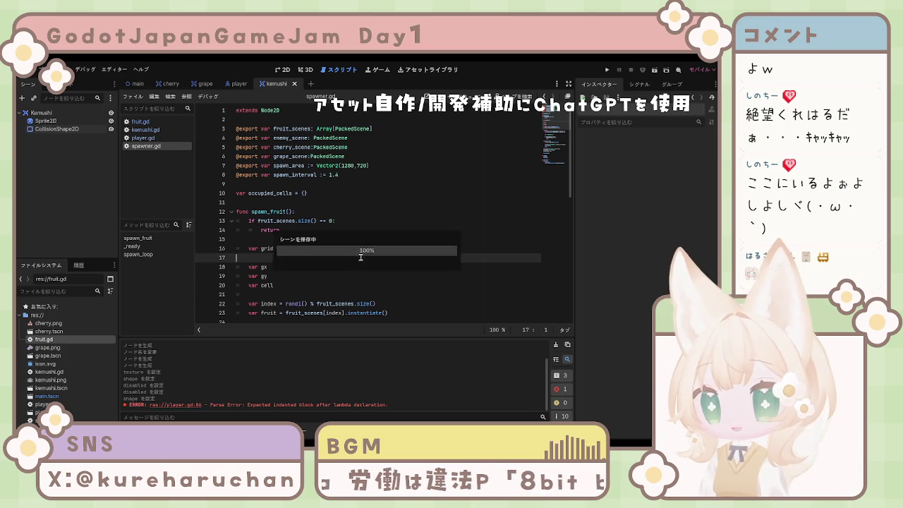
left_click(42, 113)
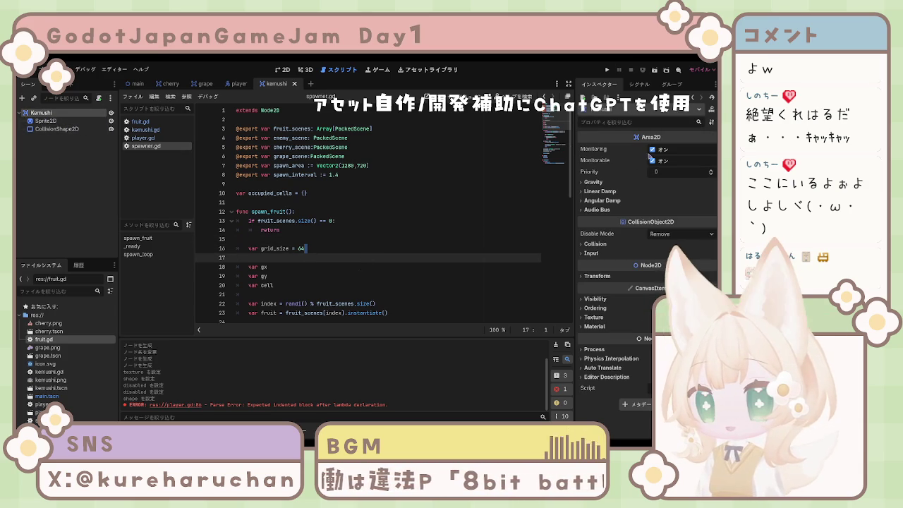
left_click(53, 129)
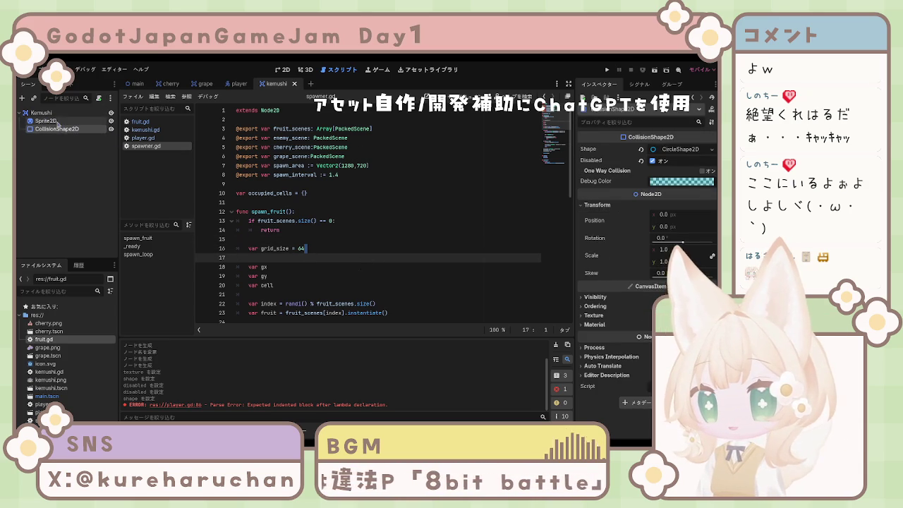
left_click(43, 113)
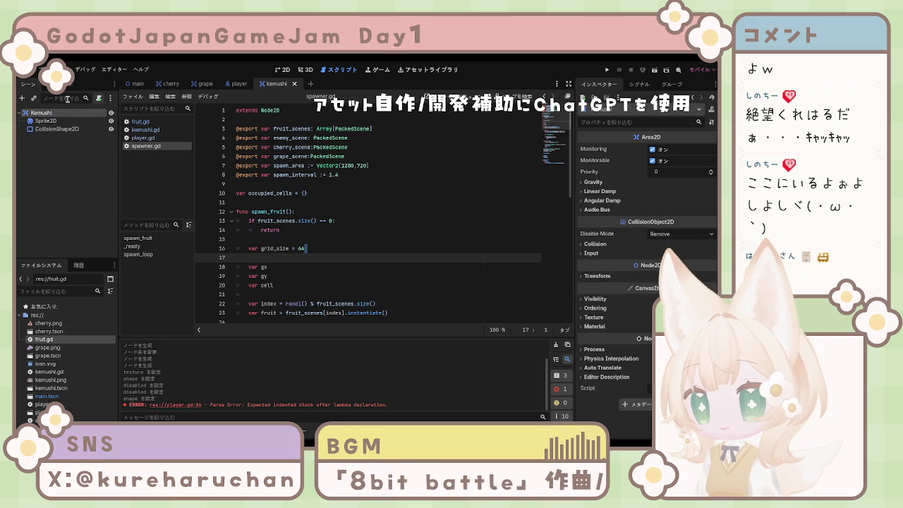
left_click(138, 83)
Select the Spawner, then add and remove a trial third Fruit Scenes entry.
left_click(46, 129)
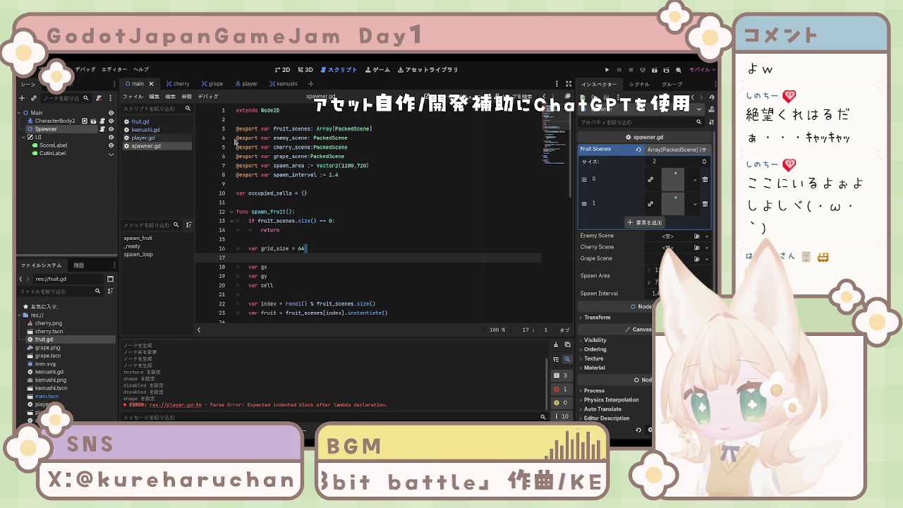
left_click(653, 223)
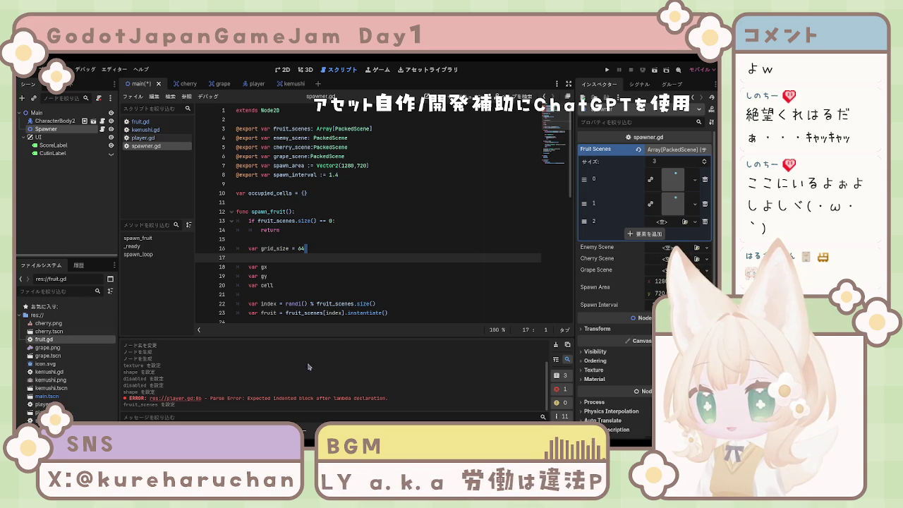
left_click_drag(309, 363, 673, 228)
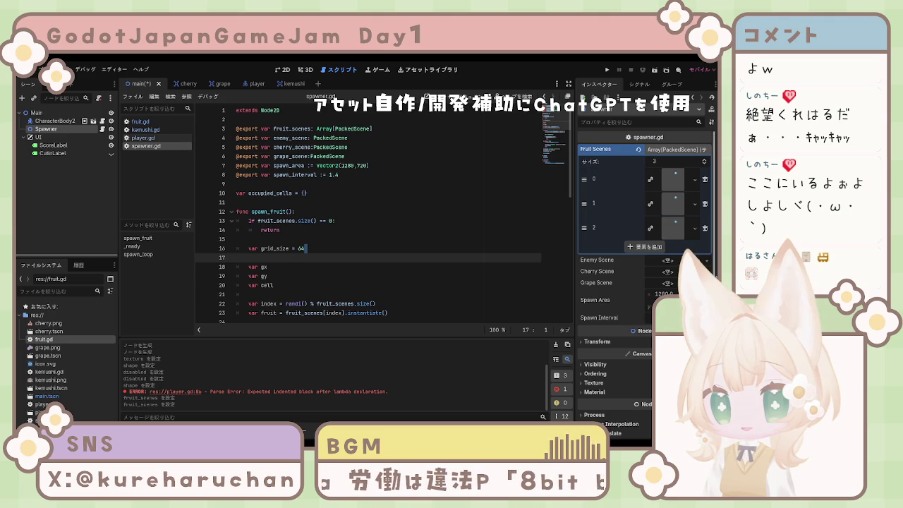
left_click(705, 228)
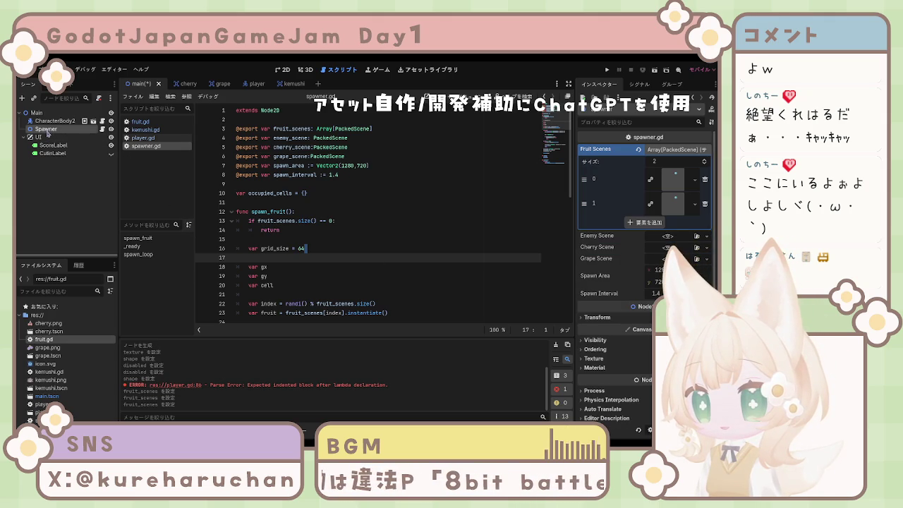
Assign kemushi.tscn to the Spawner's Enemy Scene and run the game with F5.
left_click(361, 211)
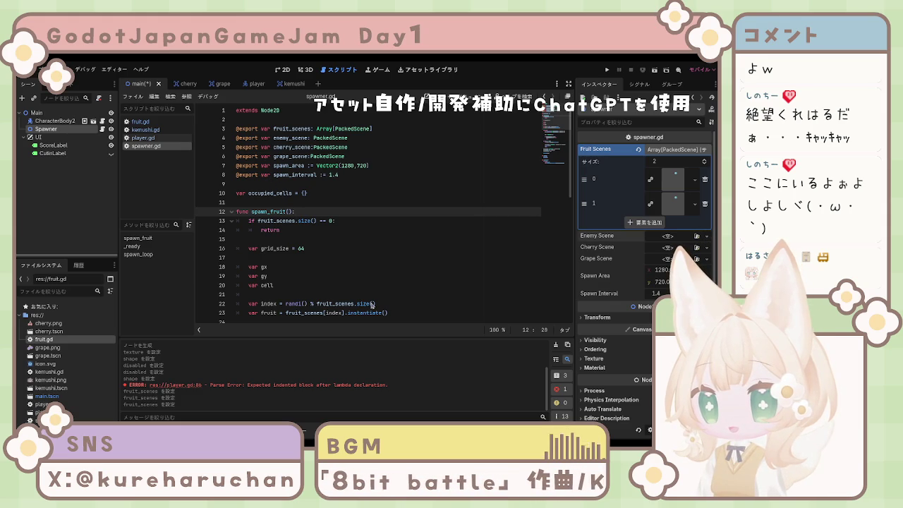
left_click_drag(378, 374, 667, 236)
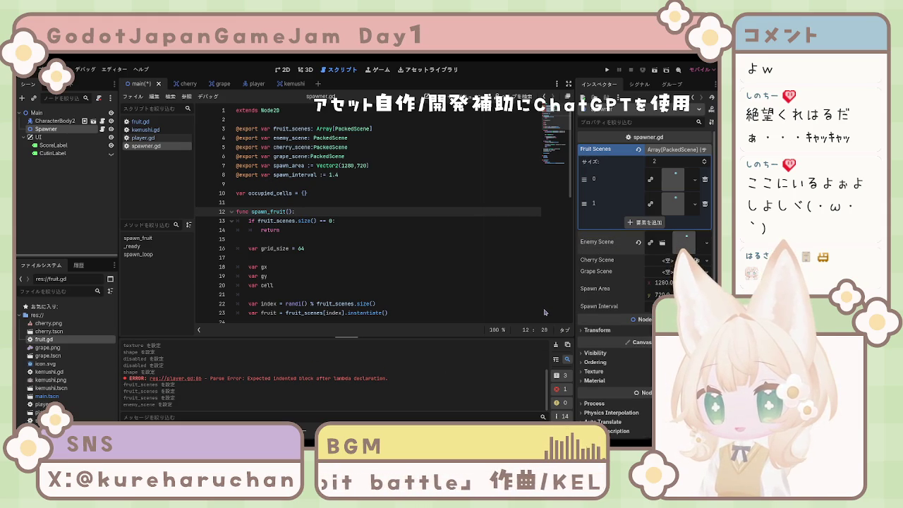
key("F5")
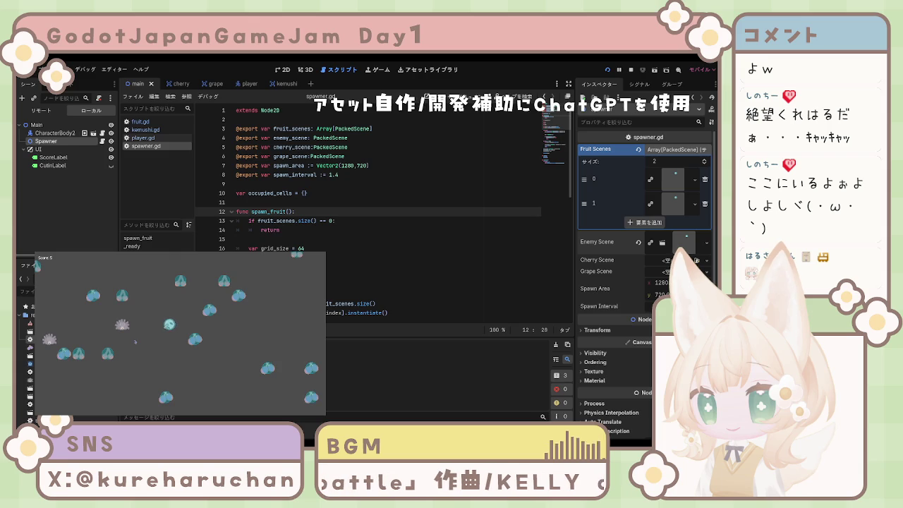
Steer the player with the arrow keys eating fruit until the score reaches 56, then stop with F8.
key("Down")
key("Left")
key("Right")
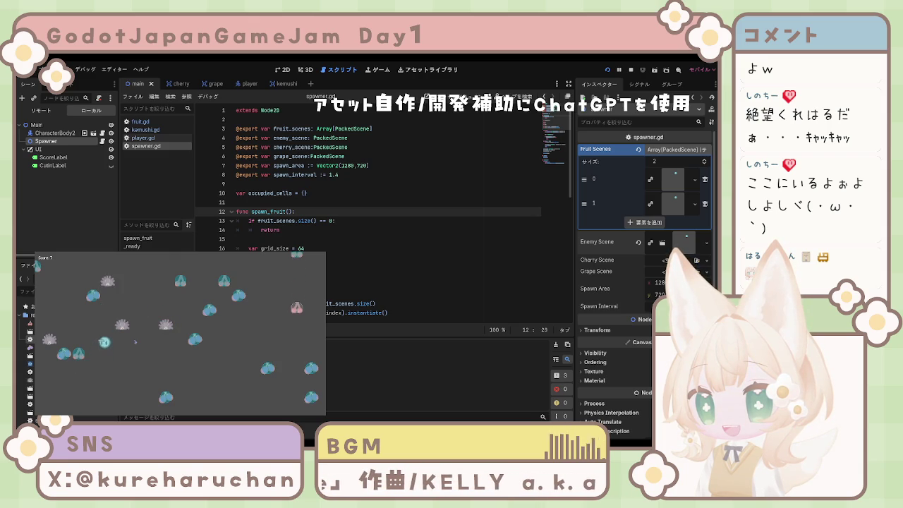
key("Left")
key("Right")
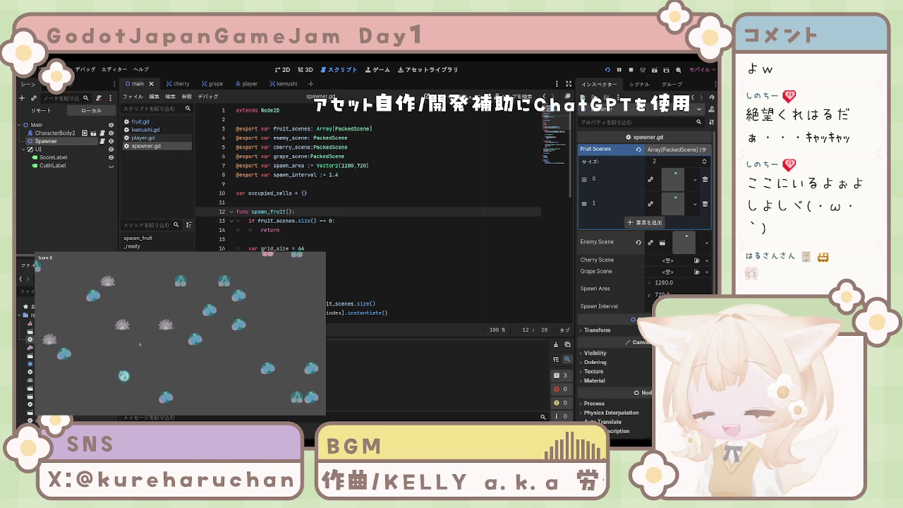
key("Up")
key("Right")
key("Up")
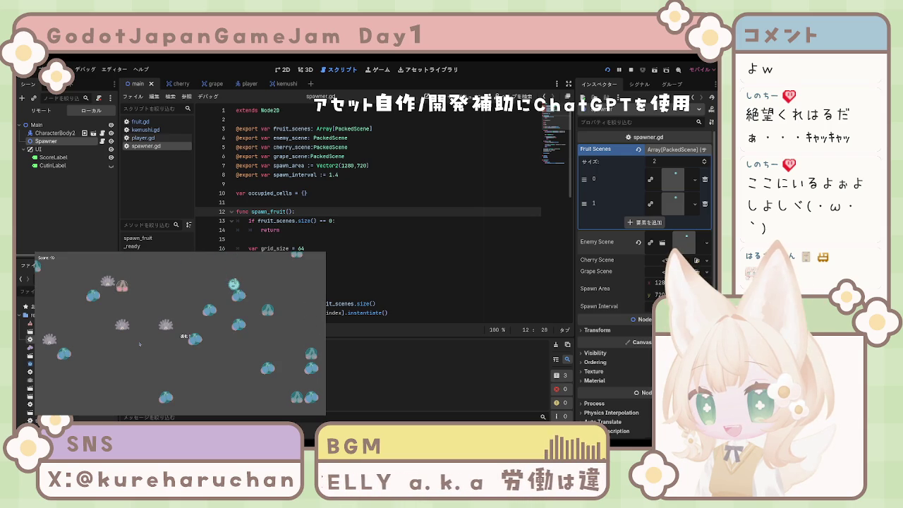
key("Left")
key("Down")
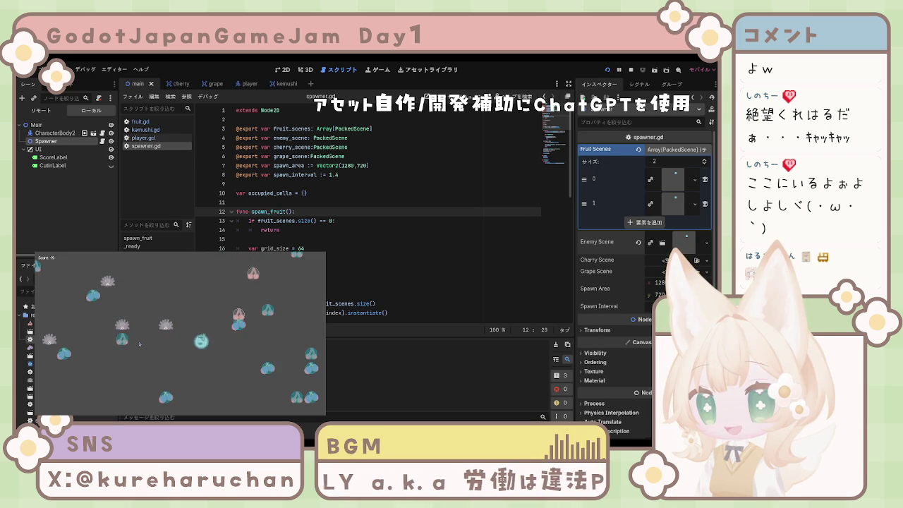
key("Up")
key("Right")
key("Right")
key("Down")
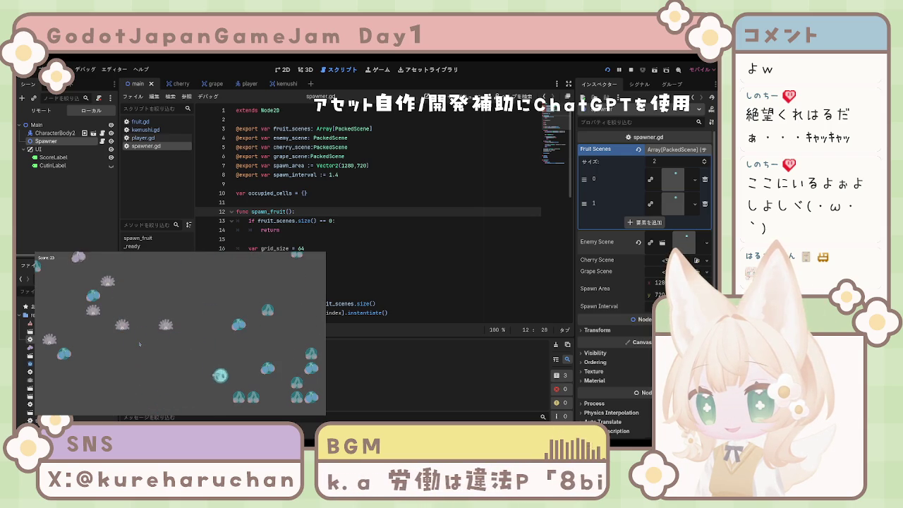
key("Right")
key("Left")
key("Up")
key("Right")
key("Down")
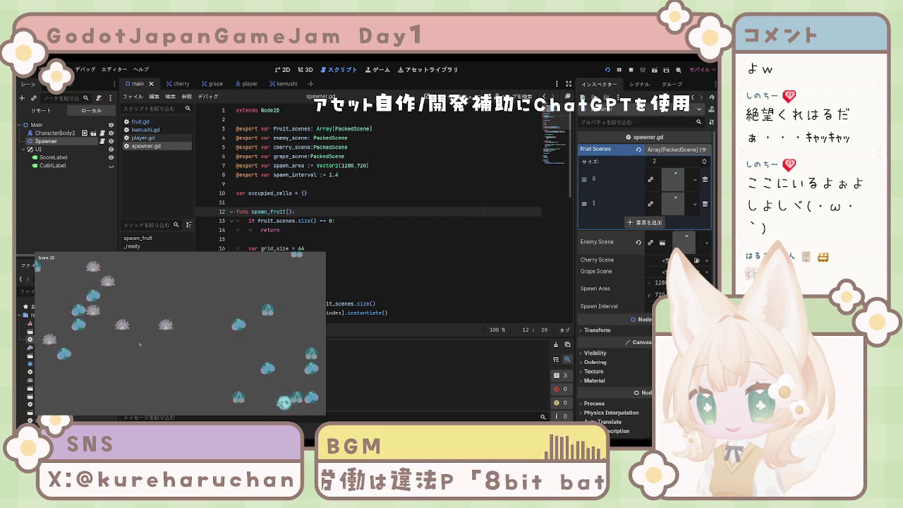
key("Right")
key("Up")
key("Left")
key("Down")
key("Left")
key("Up")
key("Right")
key("Up")
key("Right")
key("Down")
key("Left")
key("Up")
key("Right")
key("Up")
key("Left")
key("Down")
key("Down")
key("Left")
key("Up")
key("Right")
key("Up")
key("Right")
key("Down")
key("Right")
key("Right")
key("Up")
key("Left")
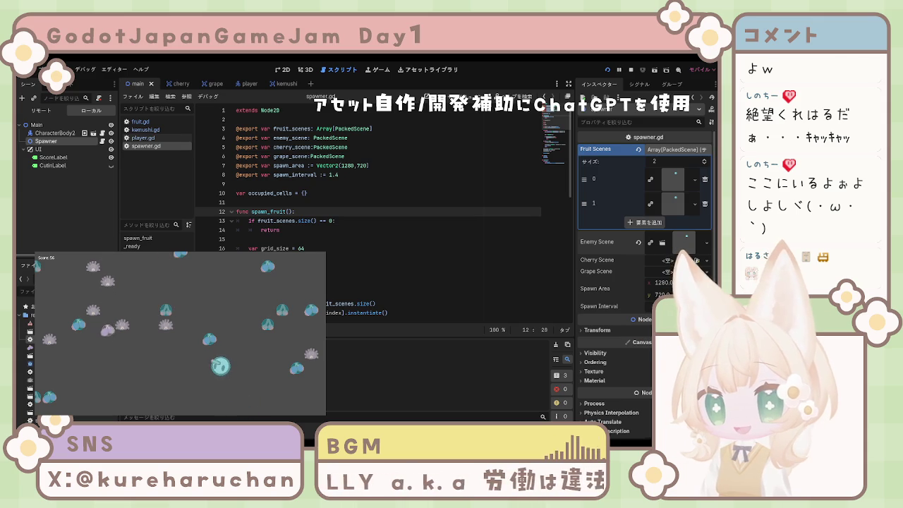
key("F8")
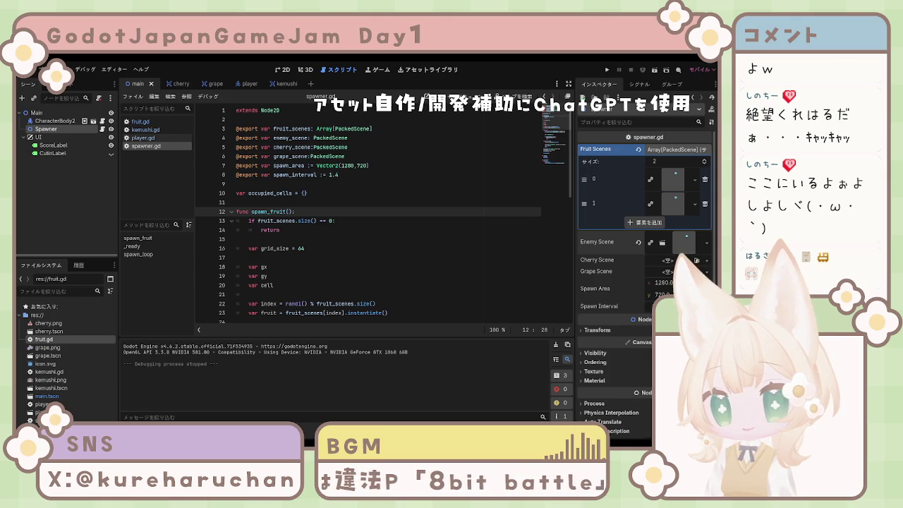
Switch from spawner.gd to player.gd and scroll to its hit_by_enemy function.
left_click(412, 293)
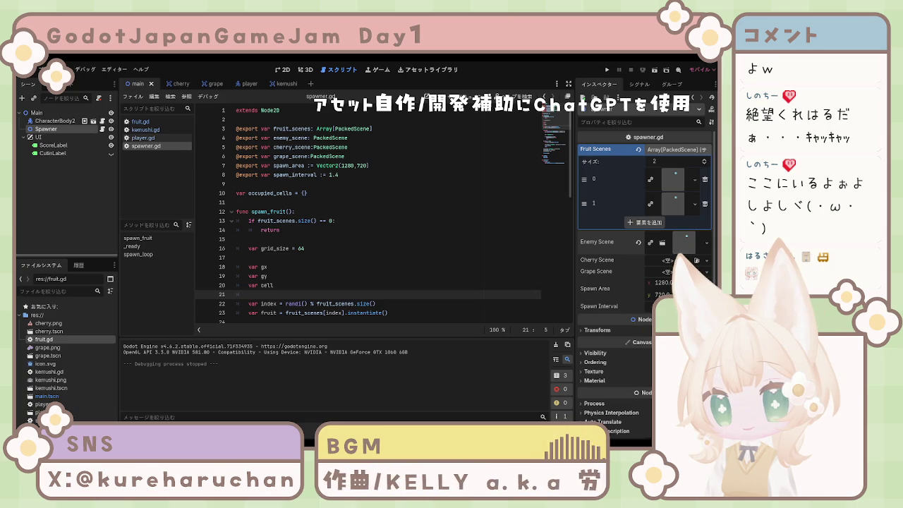
left_click(143, 137)
scroll(381, 256, "up", 3)
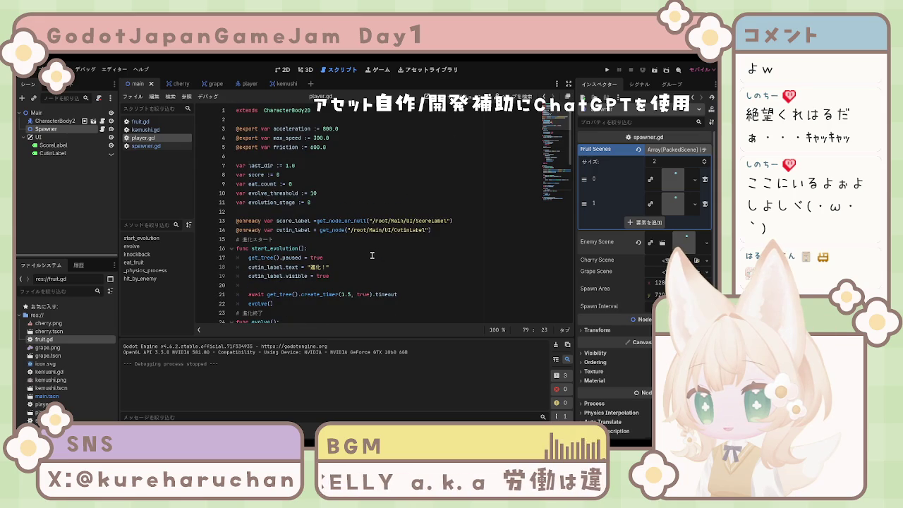
scroll(349, 258, "down", 20)
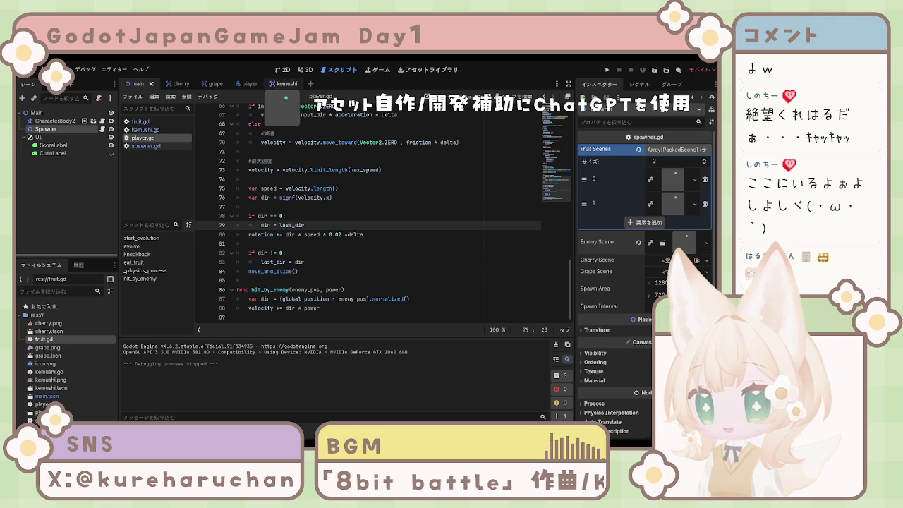
Check the kemushi Area2D's body_entered signal in the Node dock, then switch to the player scene.
left_click(279, 84)
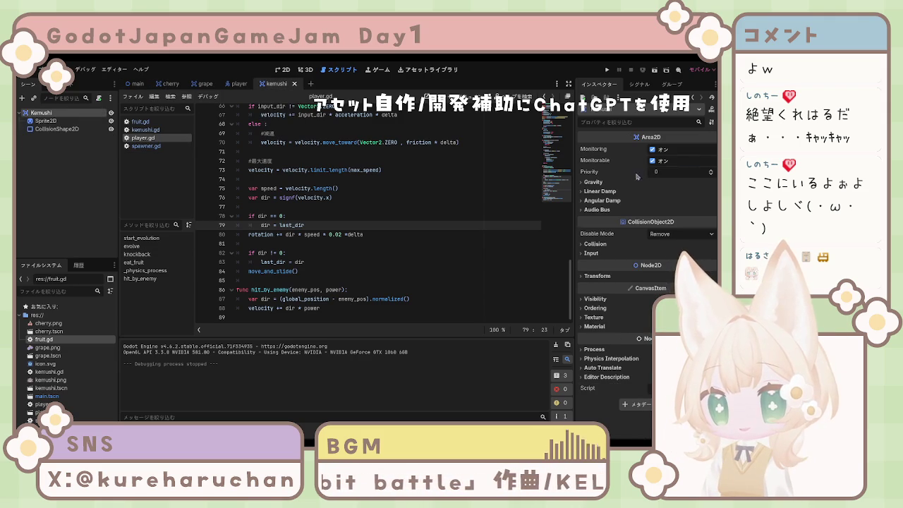
left_click(638, 86)
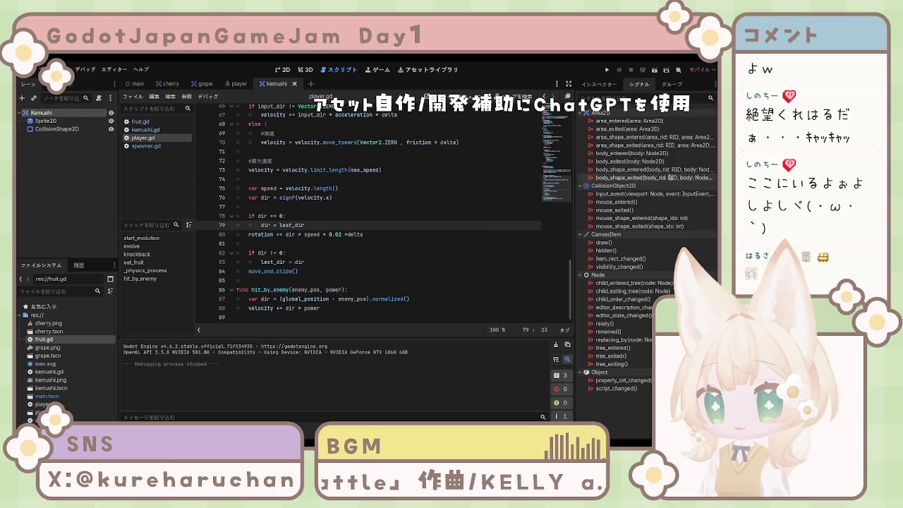
left_click(608, 154)
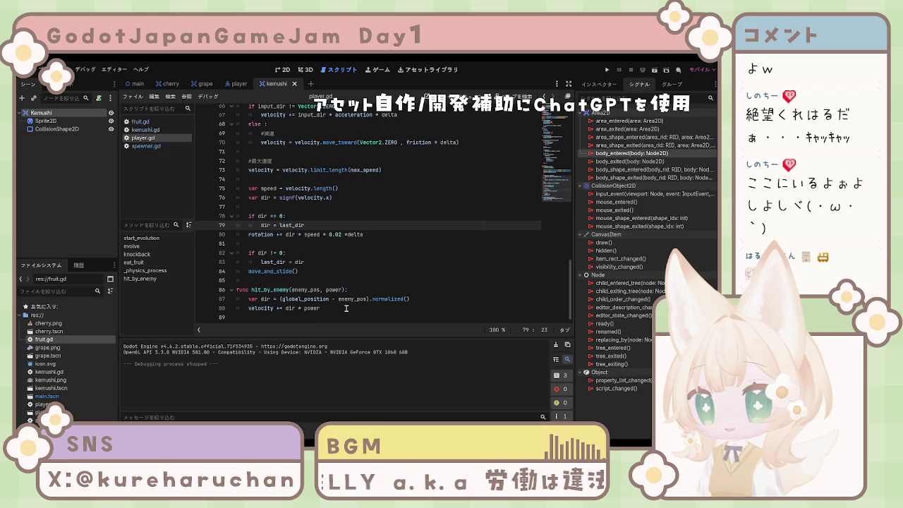
left_click(304, 270)
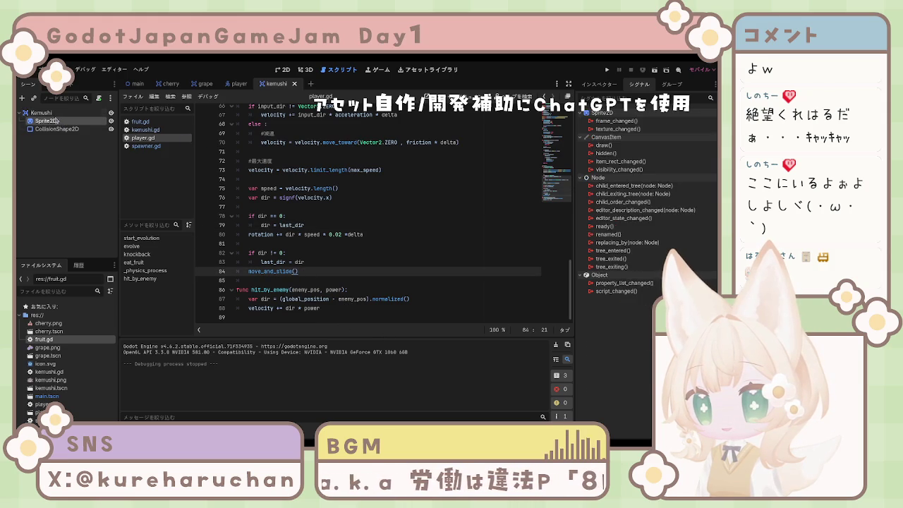
left_click(230, 84)
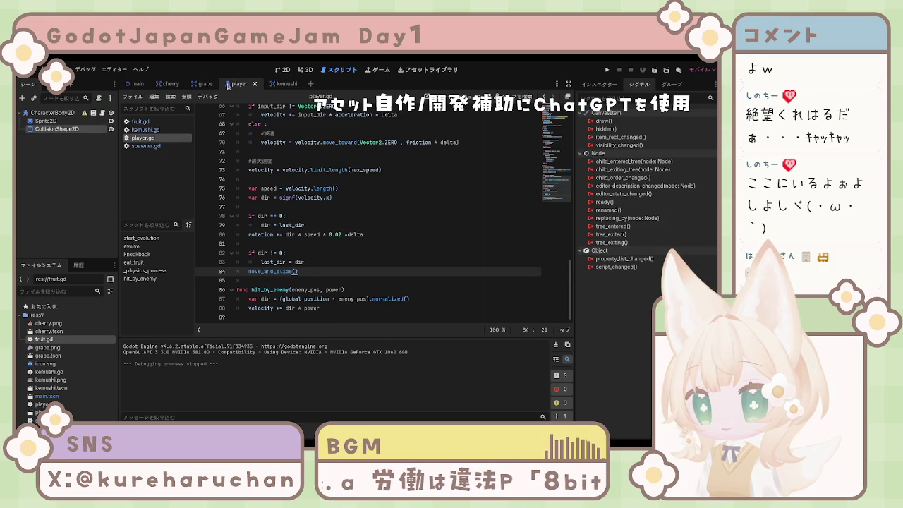